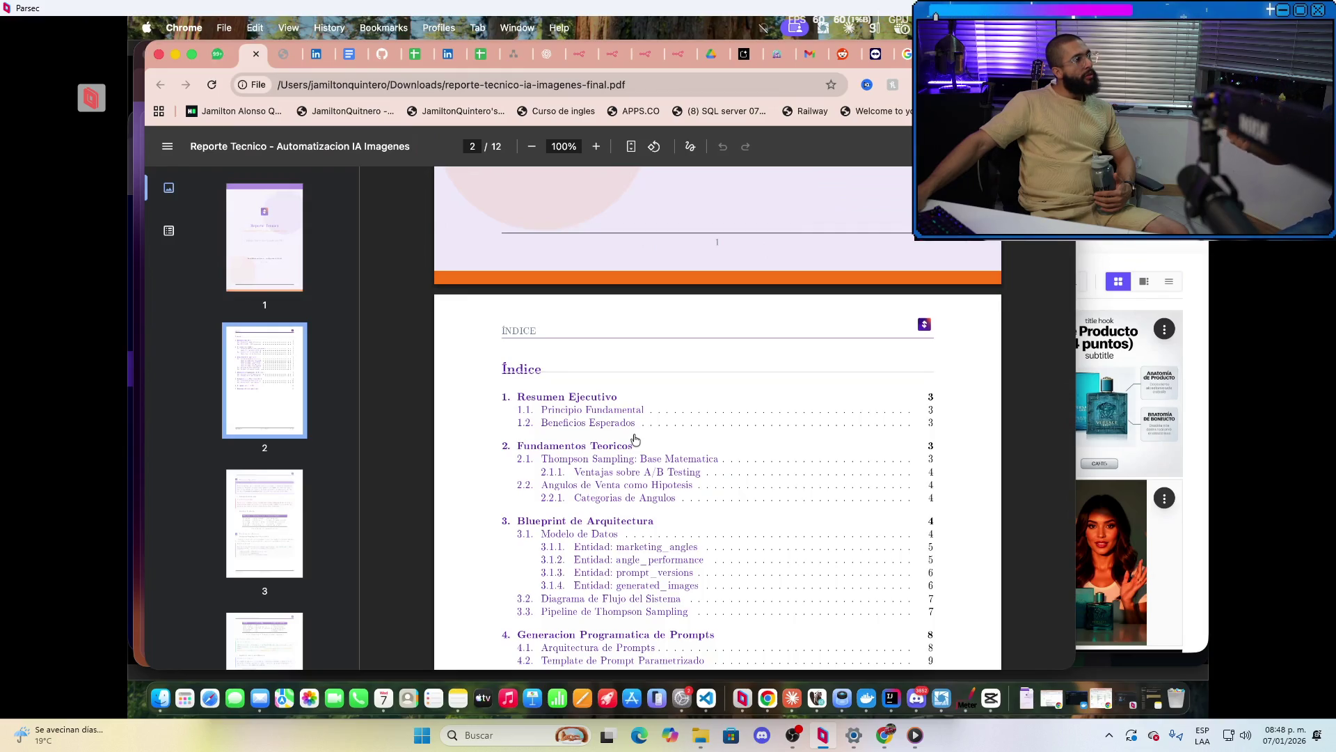
Jump from the table of contents to section 1.1 Principio Fundamental and scroll onward toward page 4
{"action": "scroll", "coordinate": [635, 437], "scroll_direction": "up", "scroll_amount": 3}
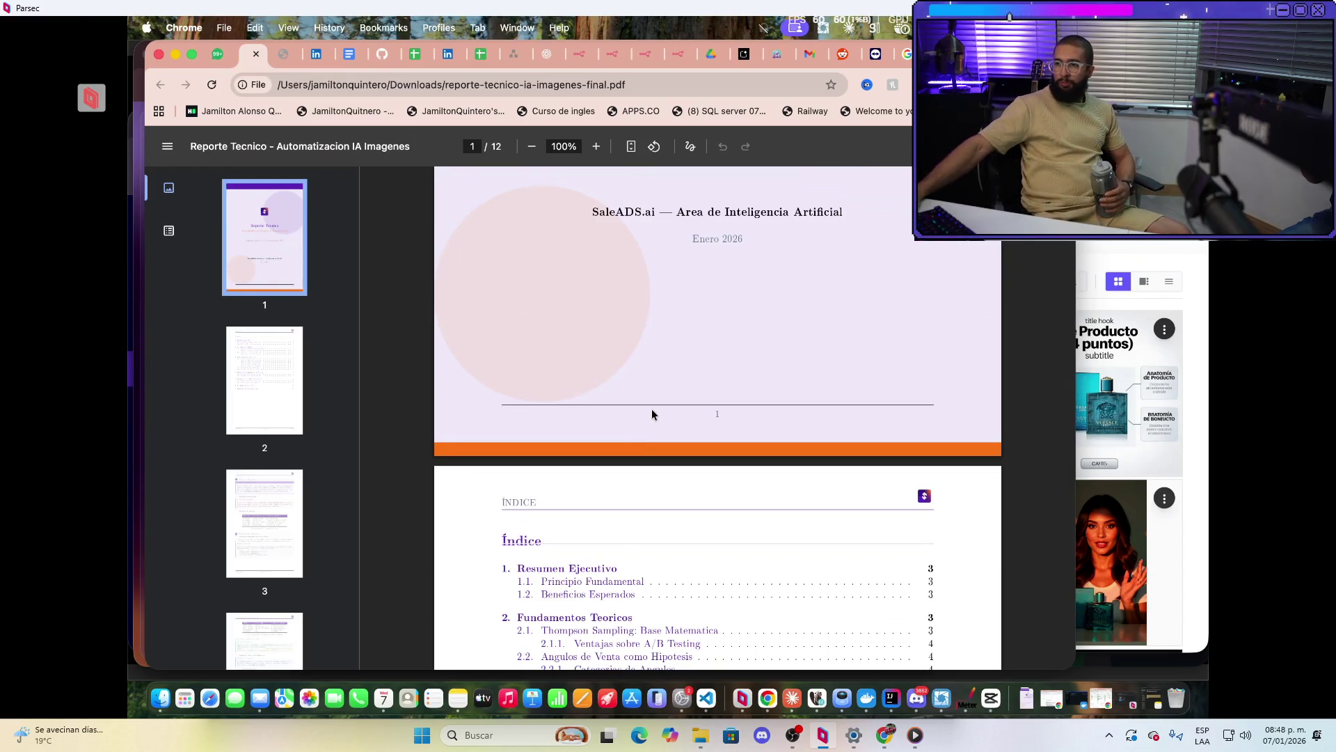
{"action": "left_click", "coordinate": [634, 586]}
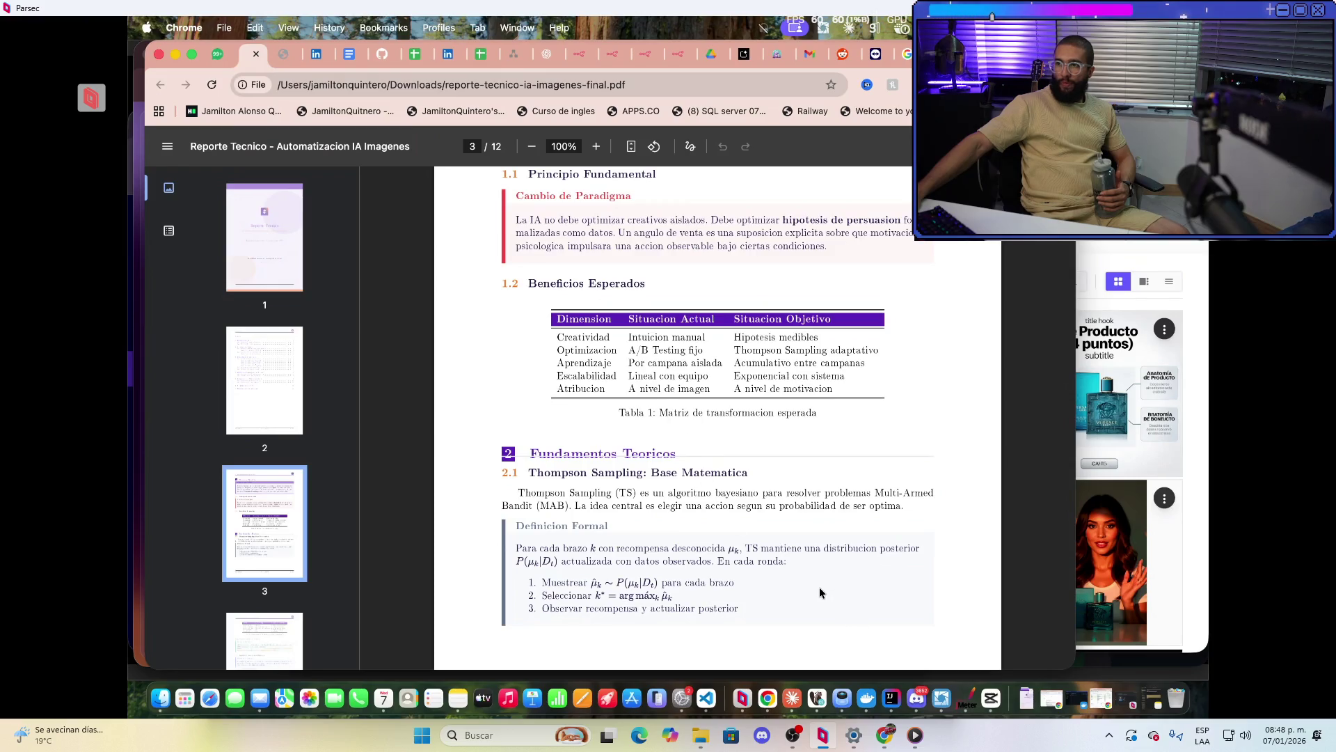
{"action": "scroll", "coordinate": [819, 588], "scroll_direction": "down", "scroll_amount": 10}
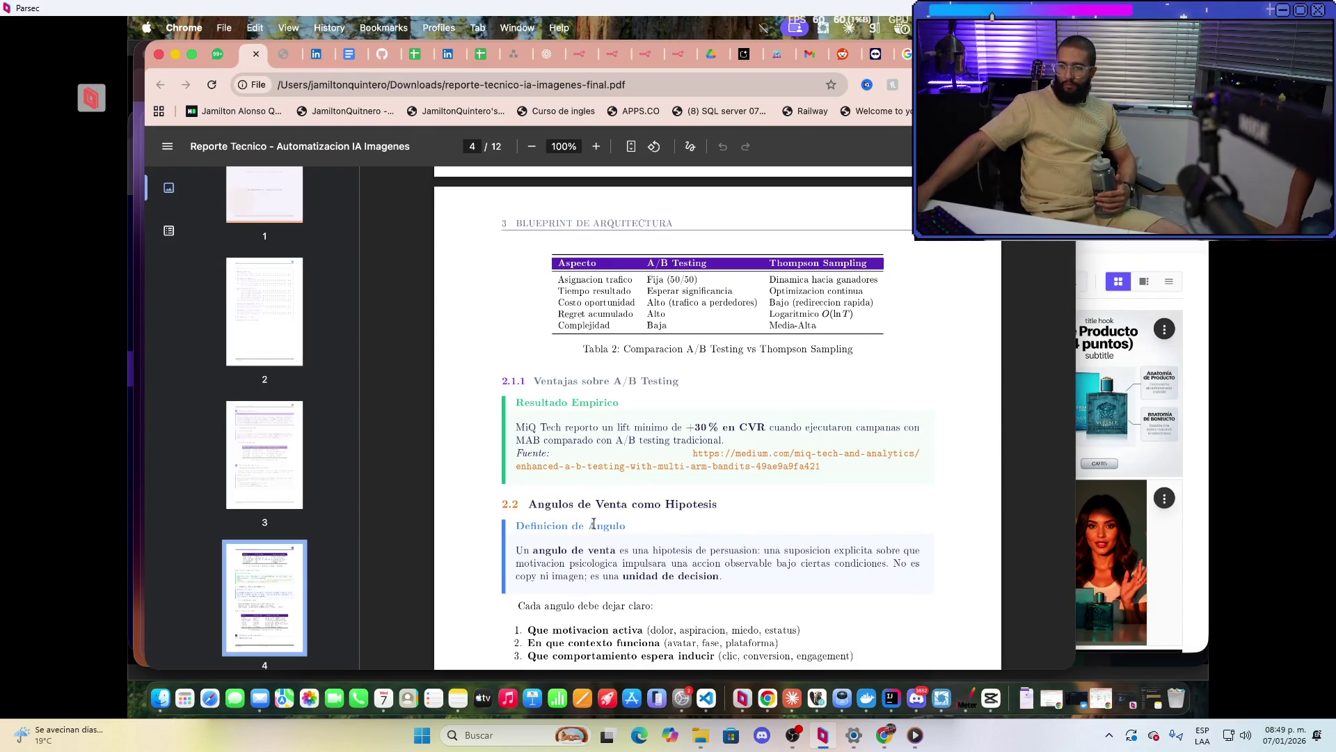
Scroll past the database schemas on pages 5–6 to page 7's Diagrama de Flujo del Sistema
{"action": "scroll", "coordinate": [762, 576], "scroll_direction": "down", "scroll_amount": 5}
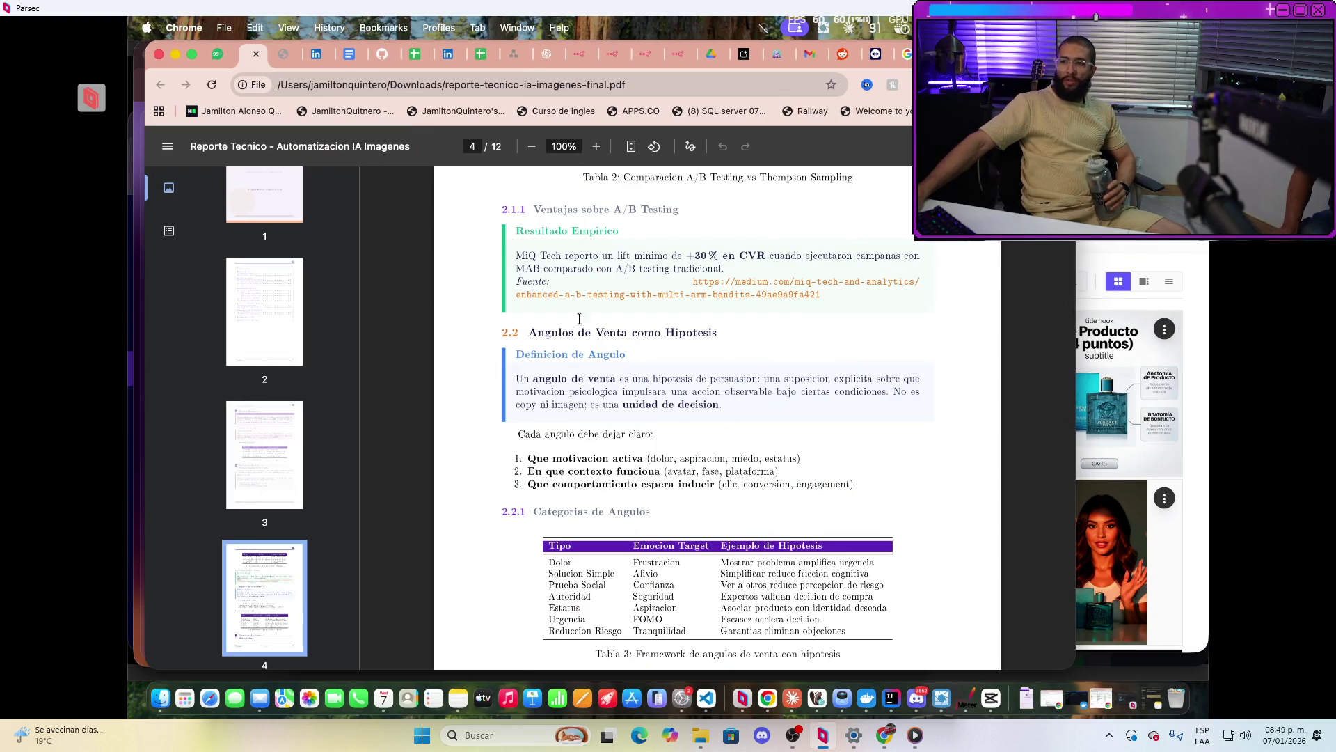
{"action": "scroll", "coordinate": [762, 445], "scroll_direction": "down", "scroll_amount": 10}
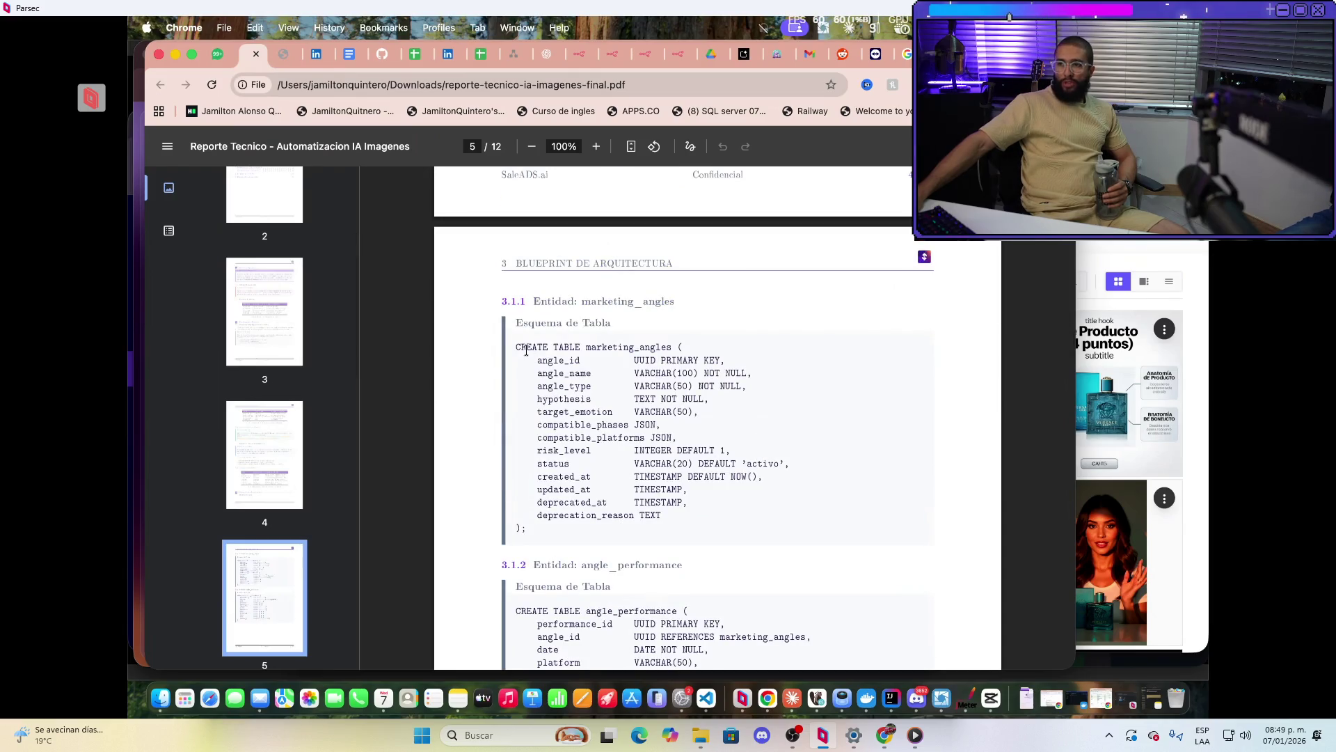
{"action": "scroll", "coordinate": [735, 479], "scroll_direction": "down", "scroll_amount": 4}
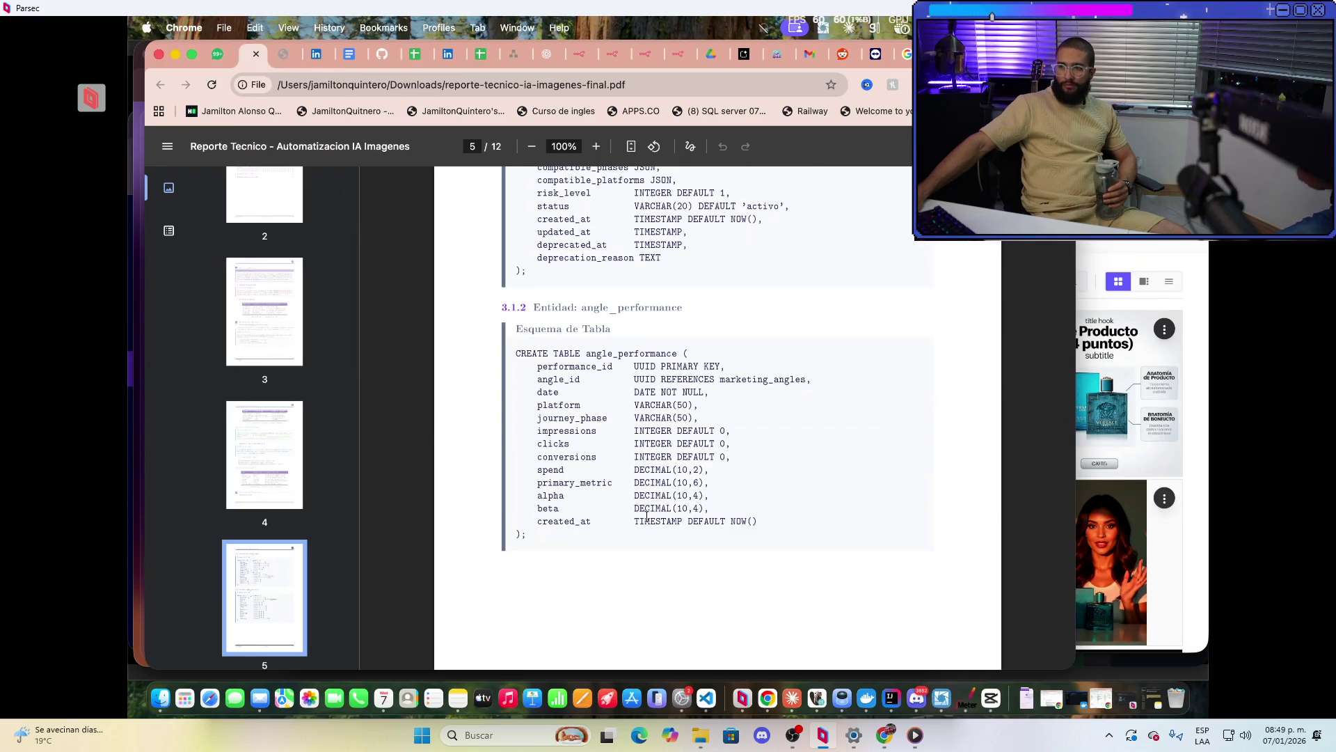
{"action": "scroll", "coordinate": [647, 516], "scroll_direction": "down", "scroll_amount": 4}
{"action": "scroll", "coordinate": [643, 532], "scroll_direction": "down", "scroll_amount": 4}
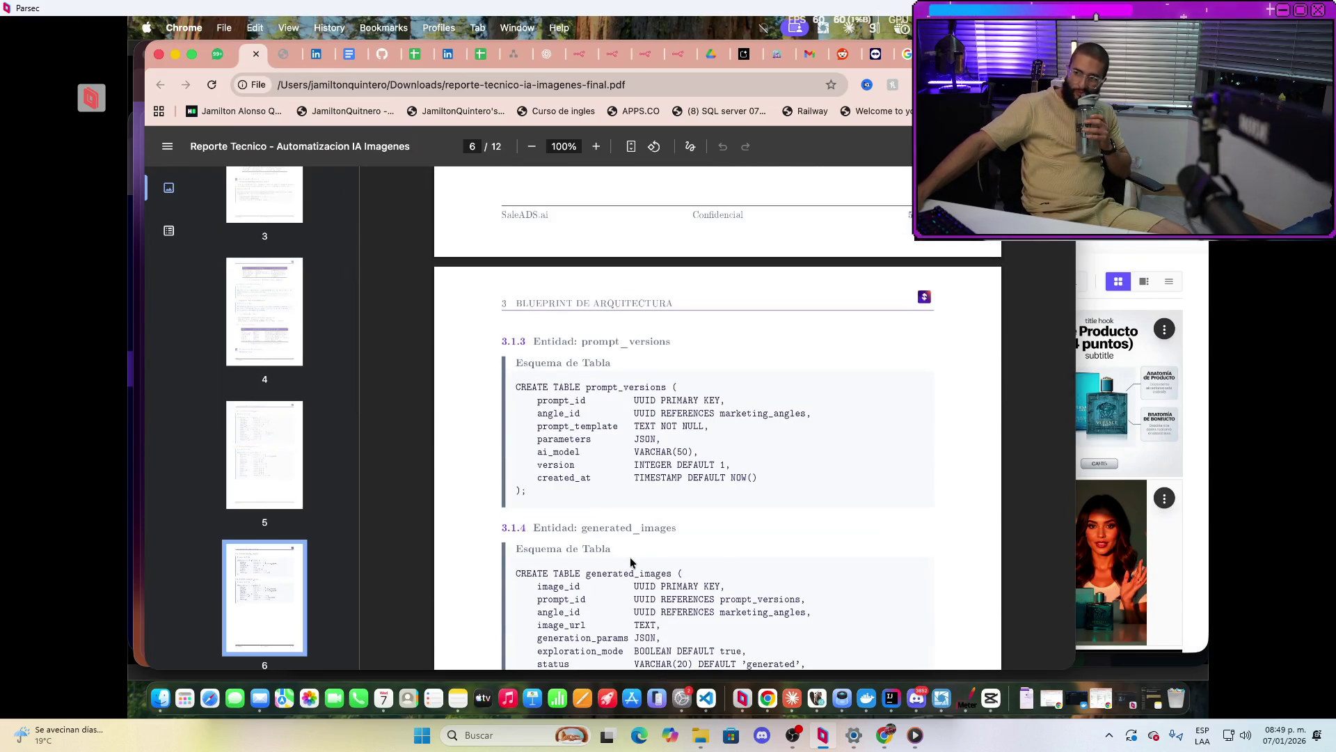
{"action": "scroll", "coordinate": [630, 561], "scroll_direction": "down", "scroll_amount": 5}
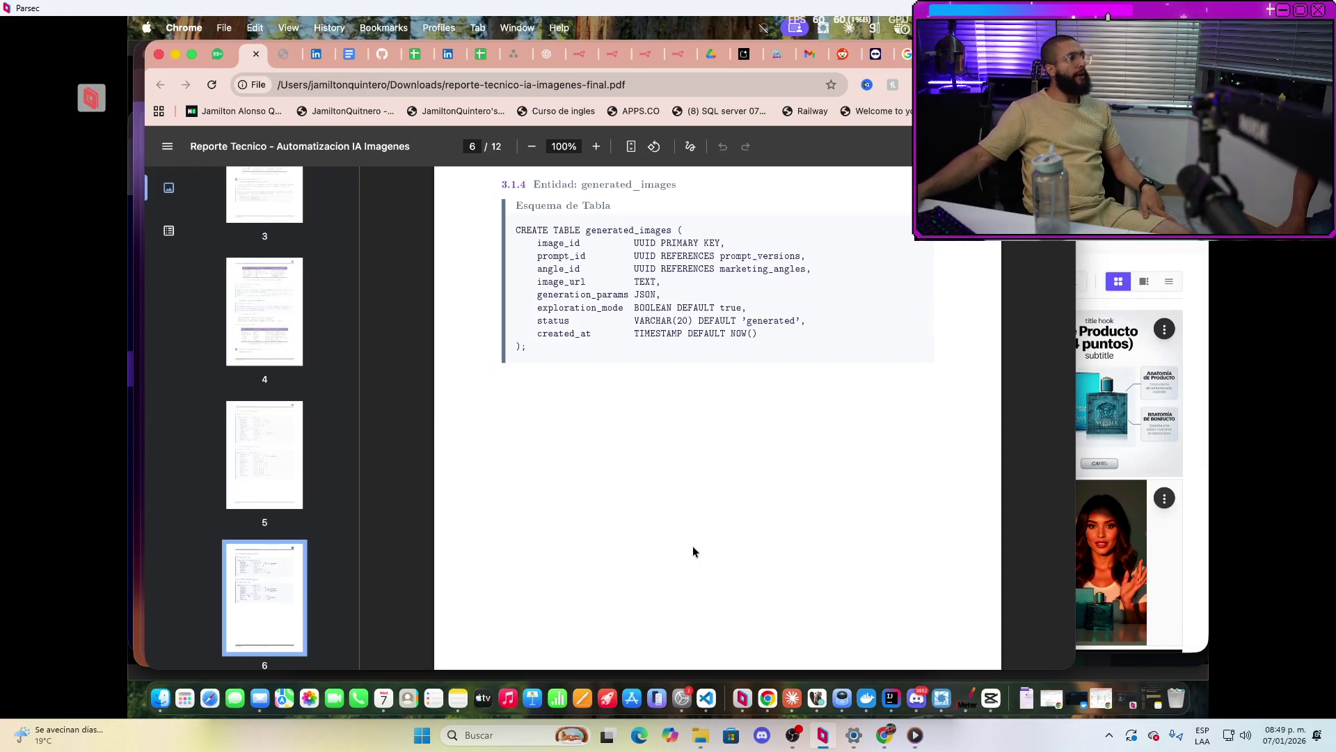
{"action": "scroll", "coordinate": [764, 519], "scroll_direction": "down", "scroll_amount": 5}
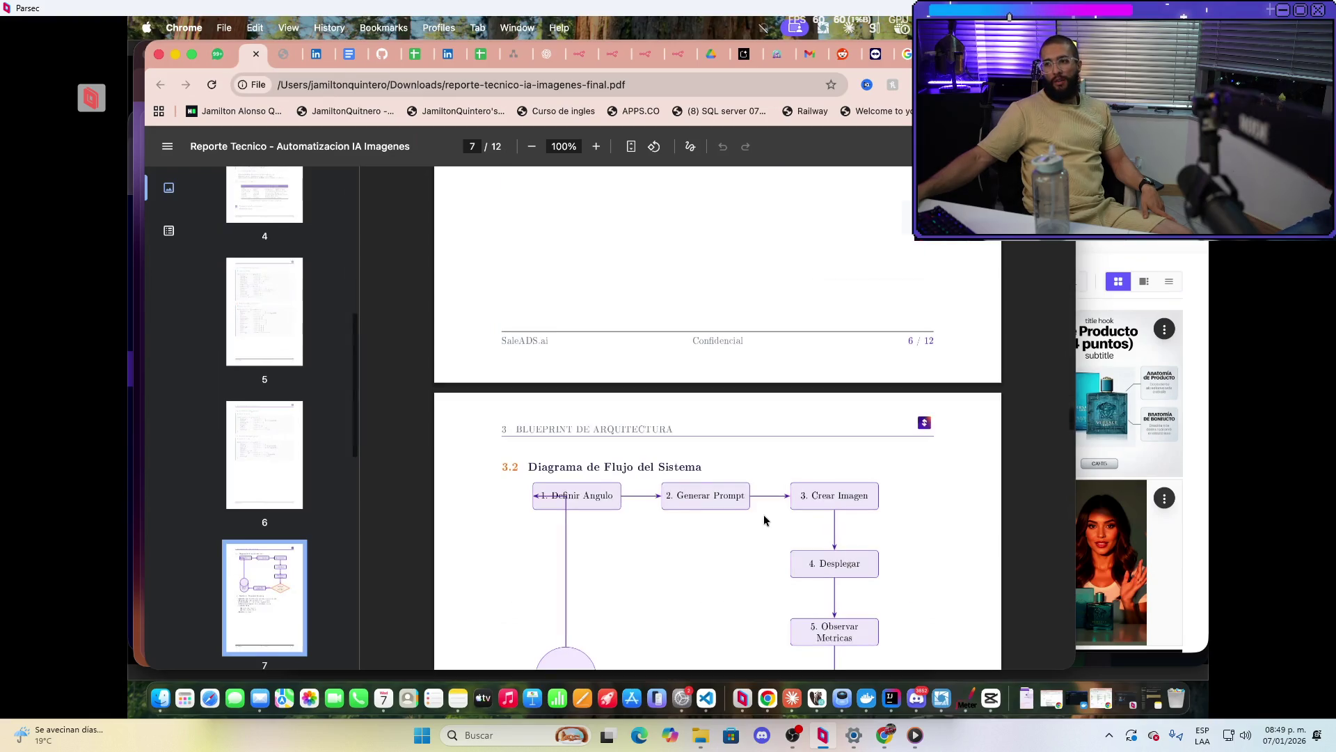
Scroll through page 7's flow diagram and section 3.3 pipeline steps into page 8
{"action": "scroll", "coordinate": [763, 520], "scroll_direction": "down", "scroll_amount": 3}
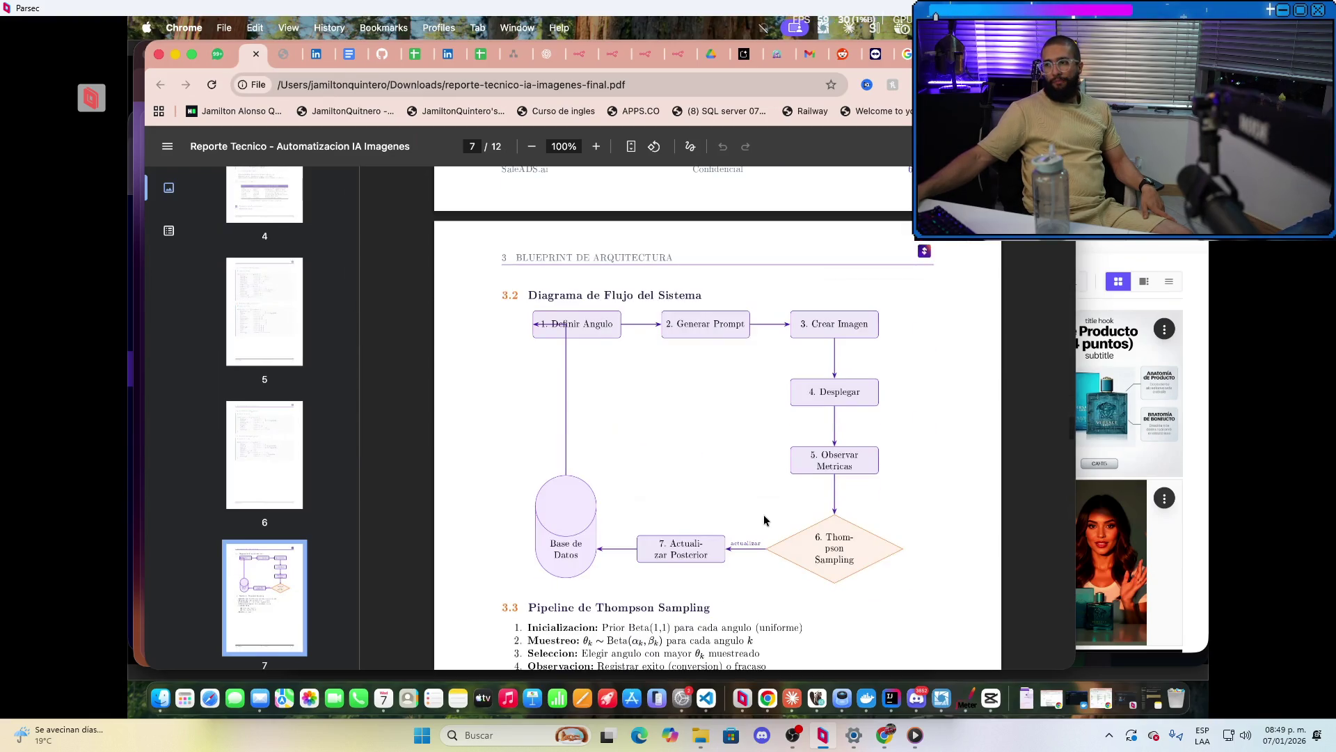
{"action": "scroll", "coordinate": [763, 520], "scroll_direction": "down", "scroll_amount": 2}
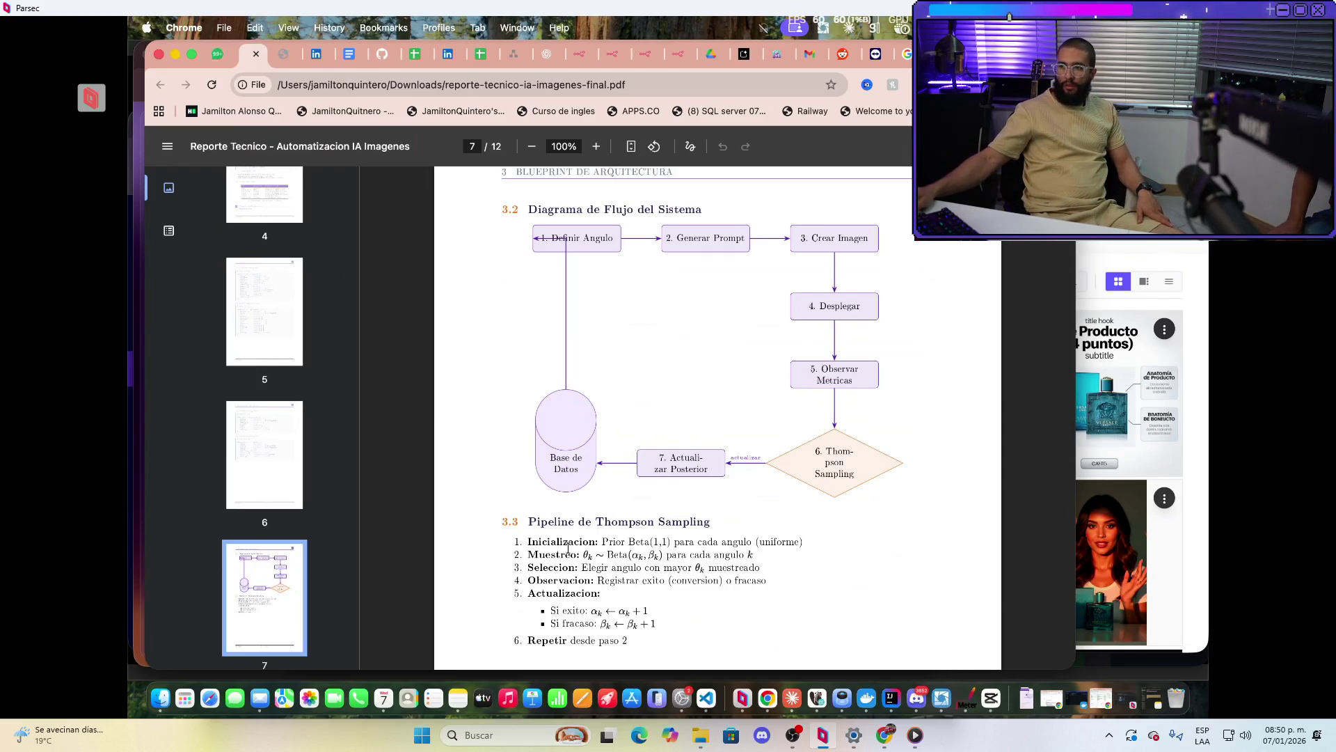
{"action": "scroll", "coordinate": [671, 509], "scroll_direction": "down", "scroll_amount": 3}
Review page 8's code and Tabla 4, settling at the page 7/8 boundary with the AngleThompsonSampling pseudocode
{"action": "scroll", "coordinate": [671, 513], "scroll_direction": "down", "scroll_amount": 12}
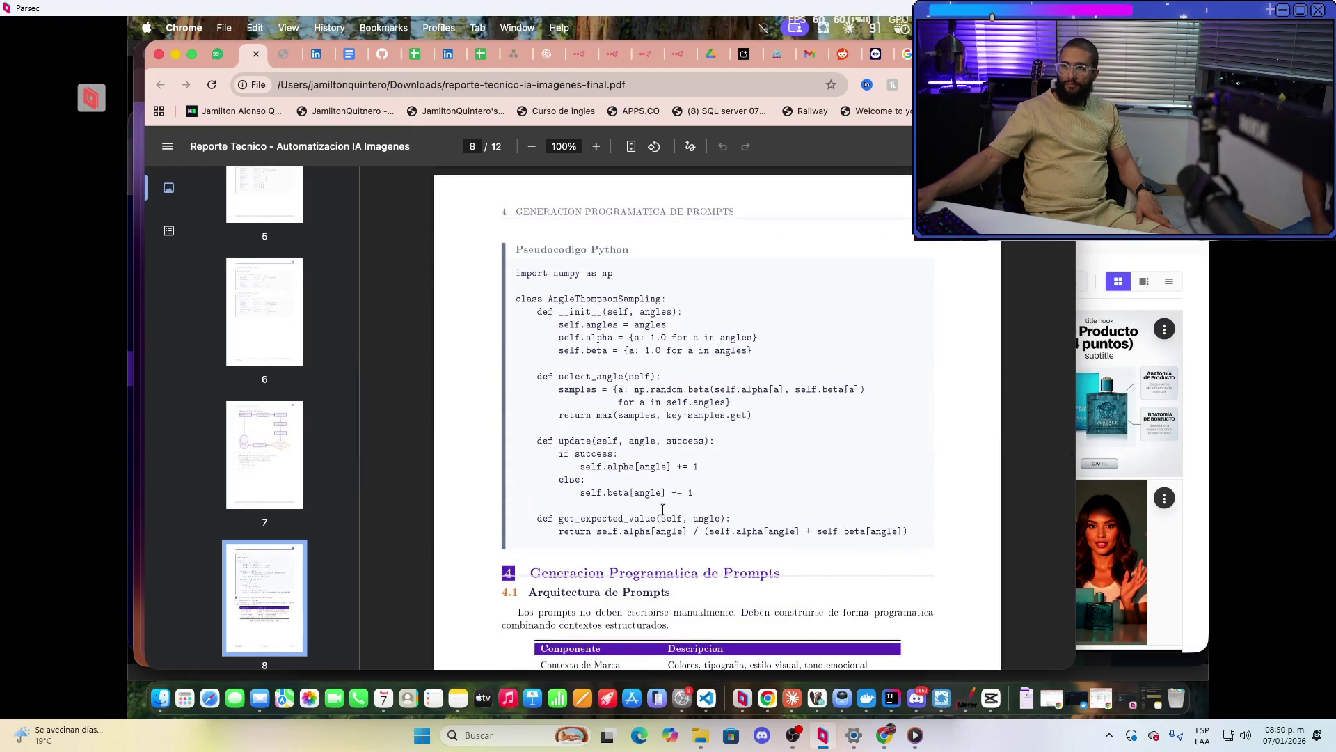
{"action": "scroll", "coordinate": [663, 510], "scroll_direction": "down", "scroll_amount": 3}
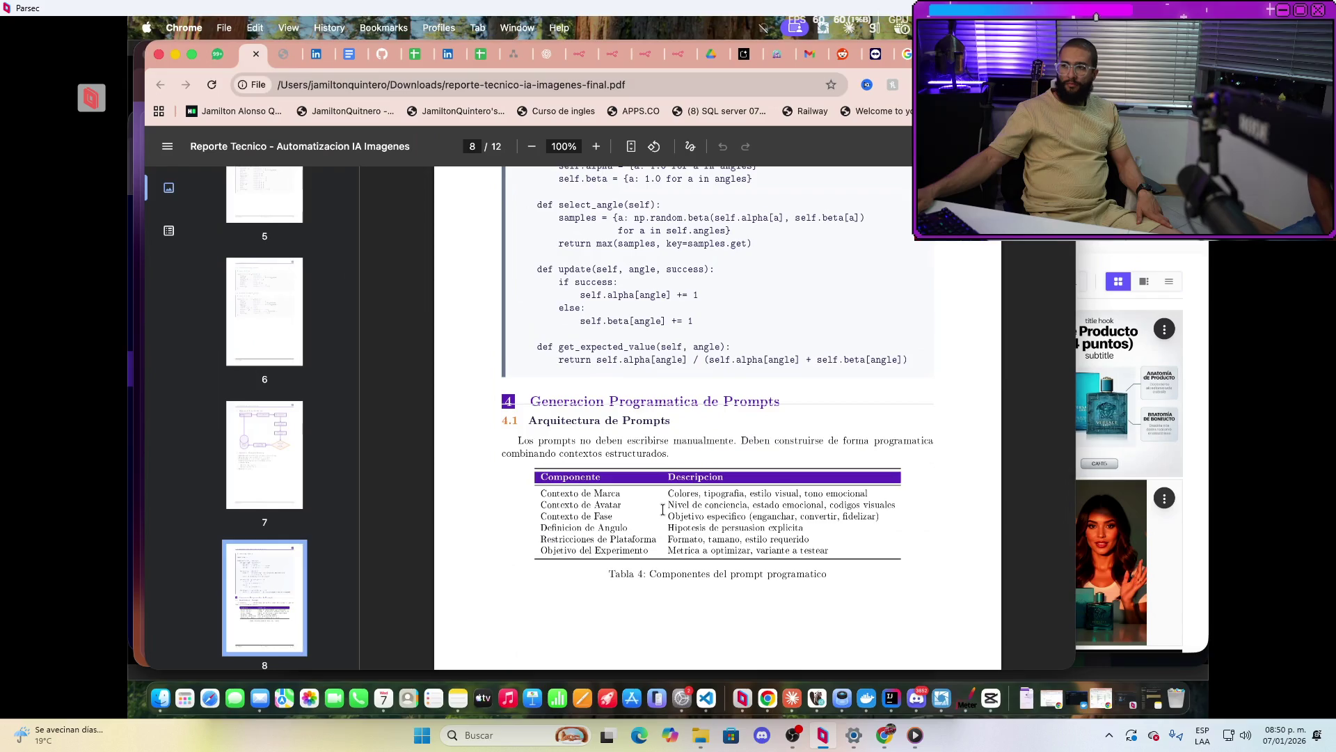
{"action": "scroll", "coordinate": [663, 509], "scroll_direction": "up", "scroll_amount": 4}
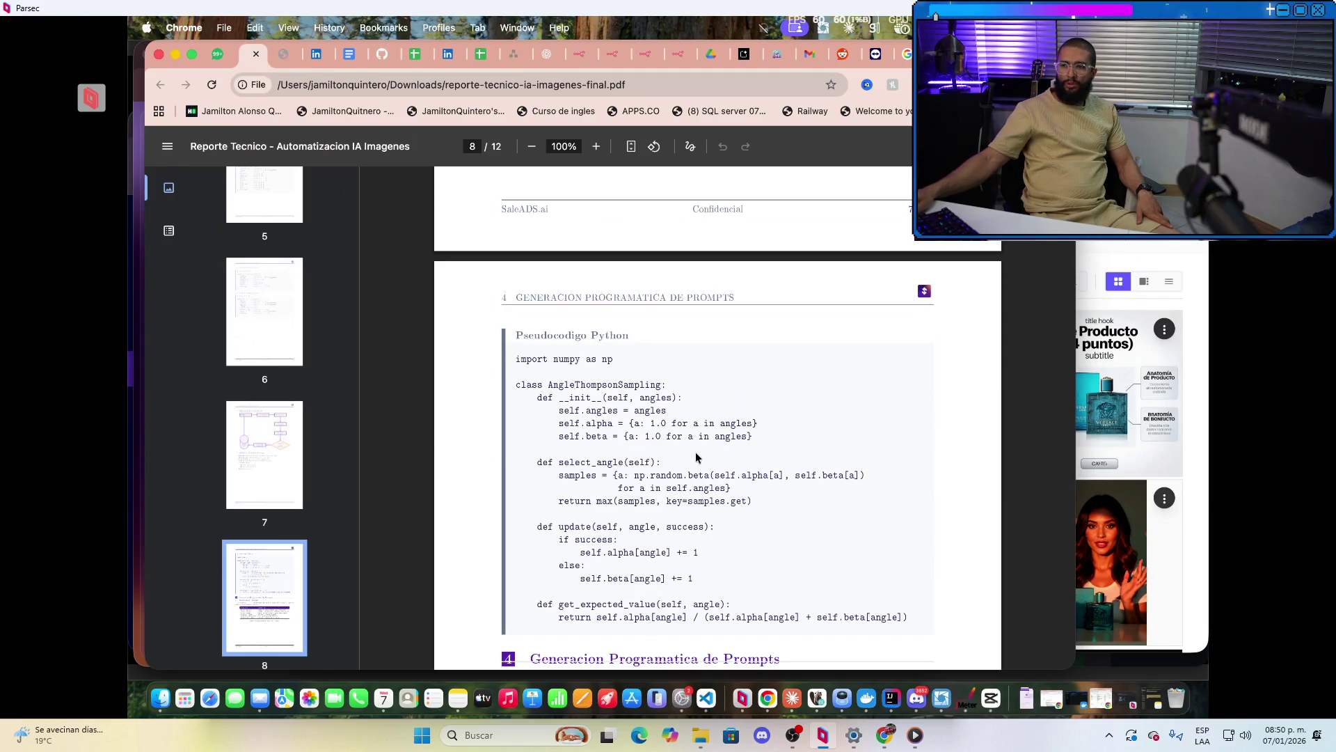
{"action": "scroll", "coordinate": [696, 457], "scroll_direction": "down", "scroll_amount": 3}
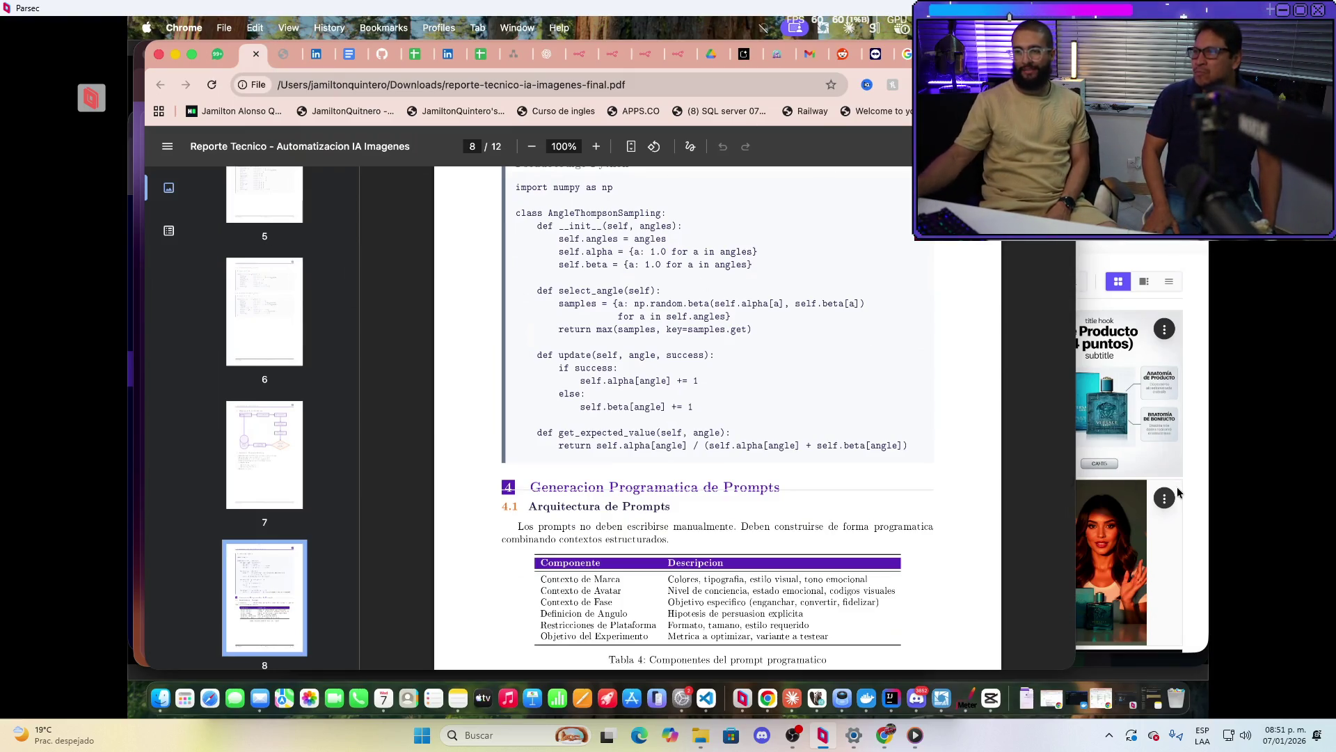
{"action": "scroll", "coordinate": [812, 595], "scroll_direction": "down", "scroll_amount": 3}
{"action": "scroll", "coordinate": [829, 552], "scroll_direction": "up", "scroll_amount": 10}
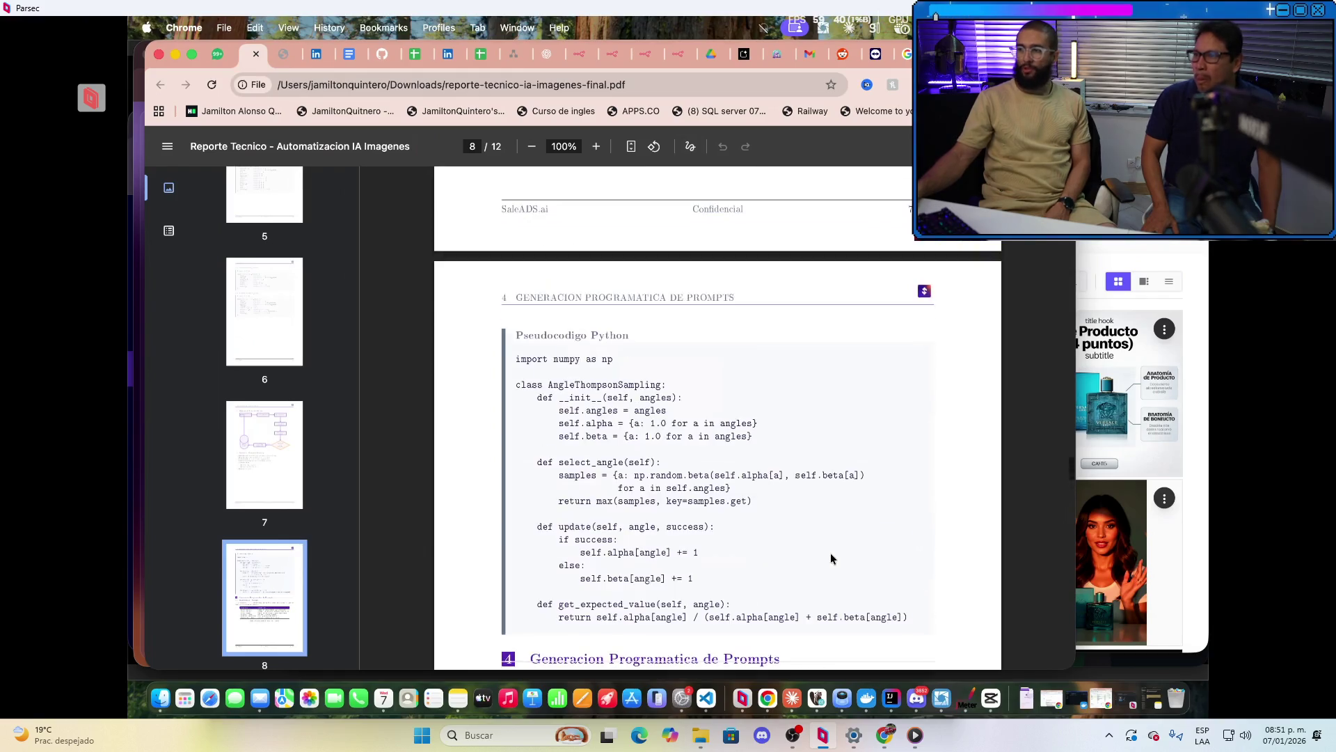
{"action": "scroll", "coordinate": [830, 553], "scroll_direction": "down", "scroll_amount": 3}
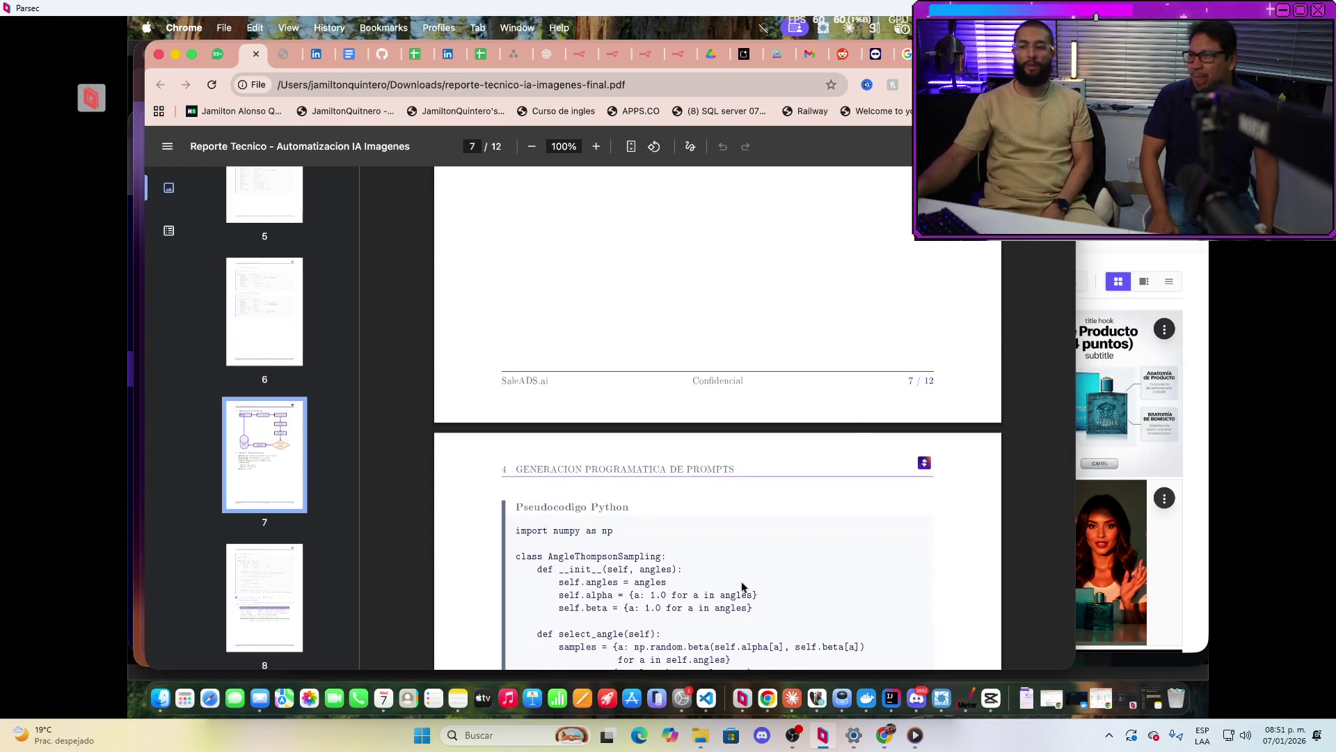
Scroll back up through pages 6–7 past the table of contents to the report's cover page
{"action": "scroll", "coordinate": [772, 453], "scroll_direction": "up", "scroll_amount": 2}
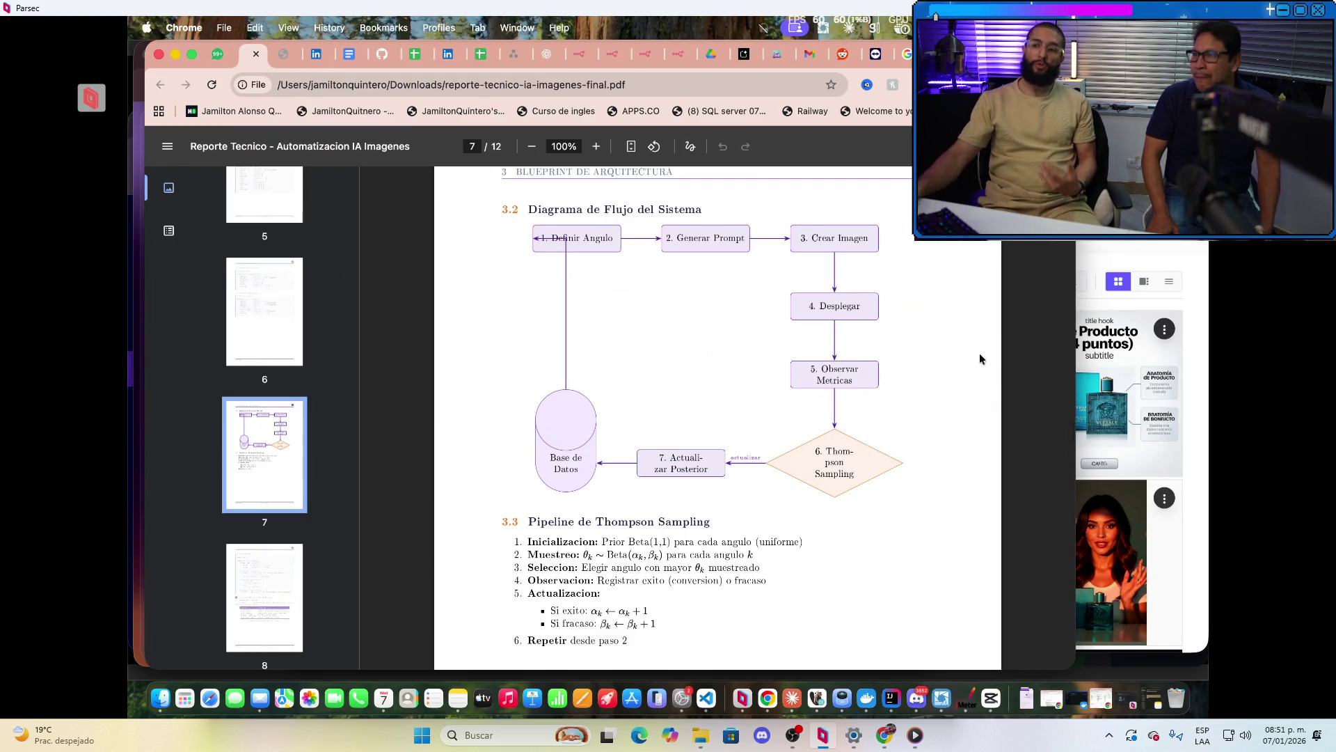
{"action": "scroll", "coordinate": [842, 479], "scroll_direction": "up", "scroll_amount": 10}
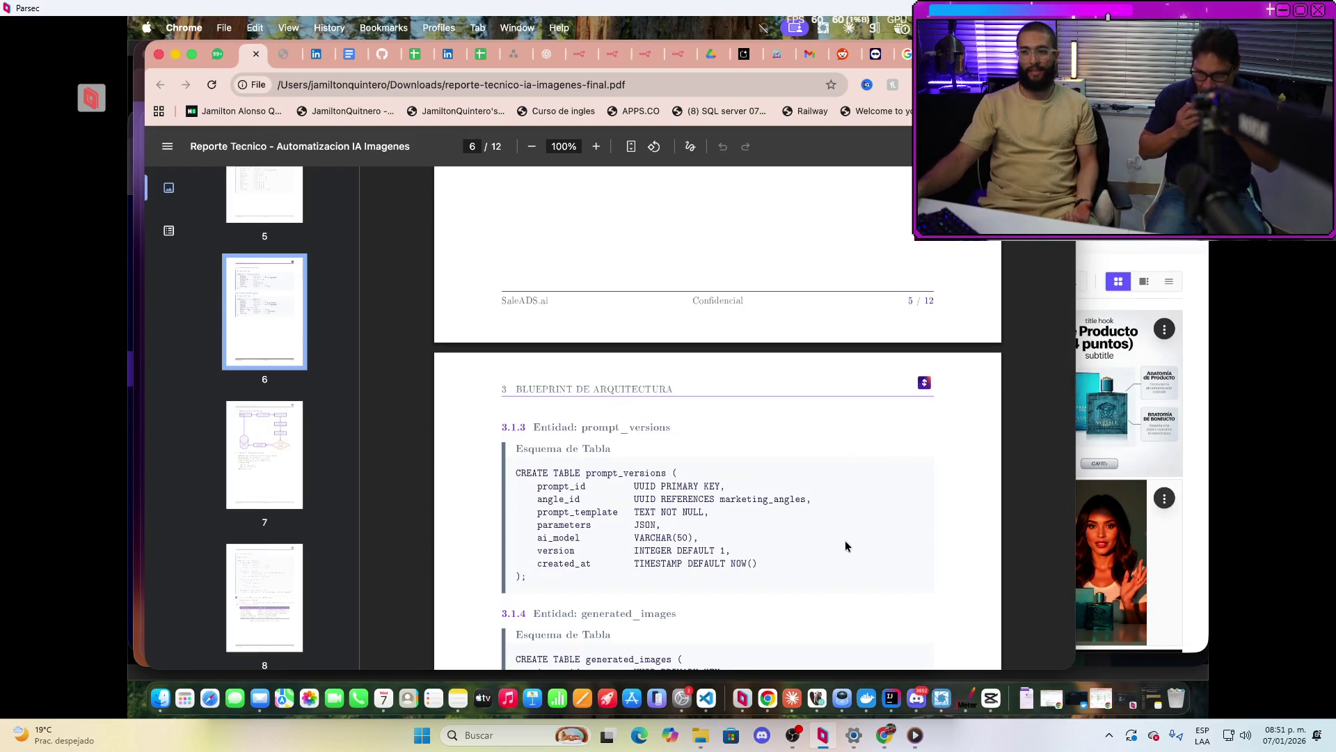
{"action": "scroll", "coordinate": [863, 541], "scroll_direction": "down", "scroll_amount": 5}
{"action": "scroll", "coordinate": [863, 541], "scroll_direction": "down", "scroll_amount": 8}
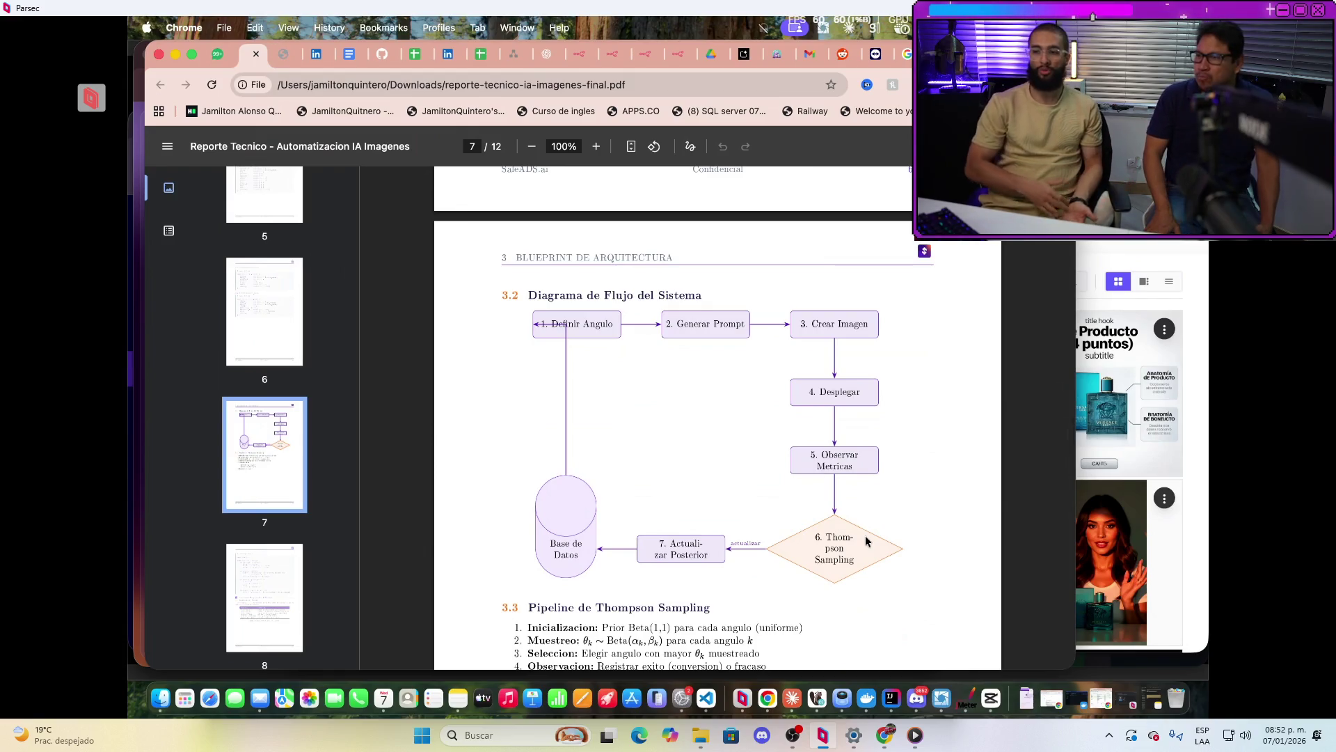
{"action": "scroll", "coordinate": [868, 453], "scroll_direction": "up", "scroll_amount": 20}
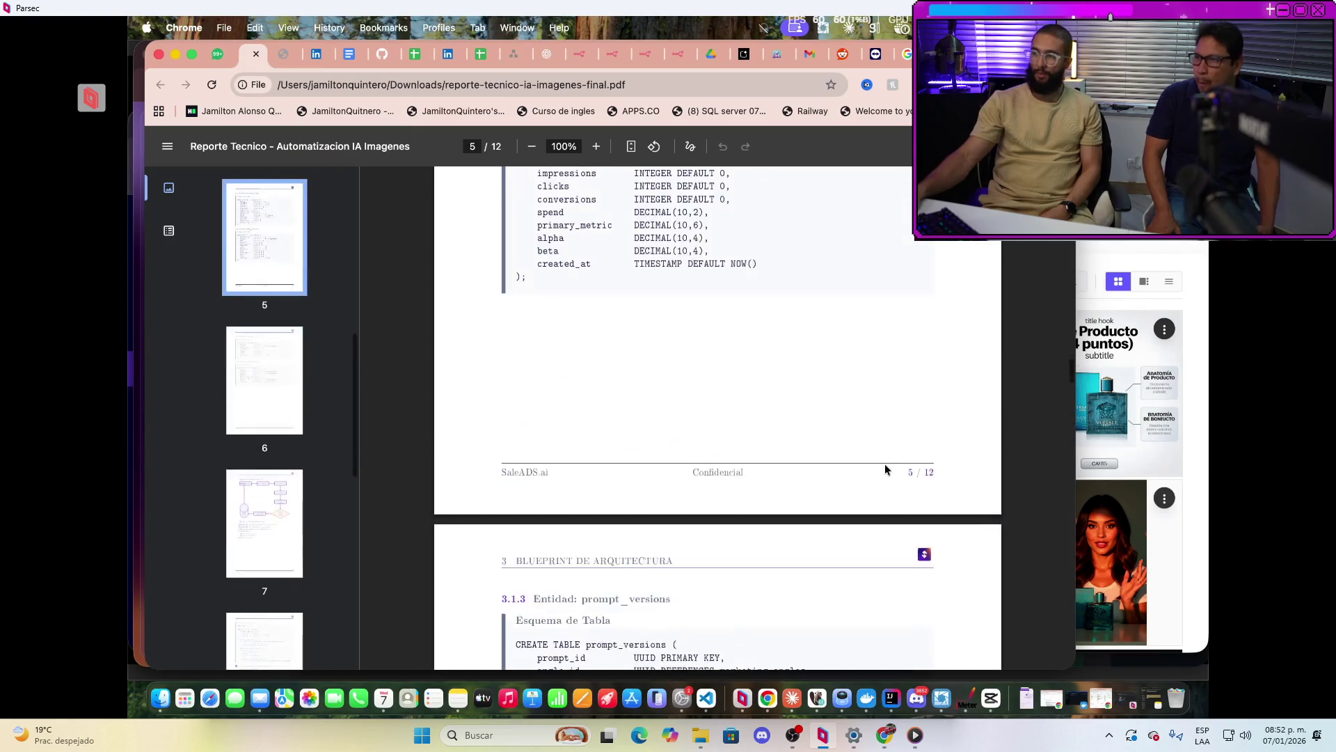
{"action": "scroll", "coordinate": [915, 453], "scroll_direction": "up", "scroll_amount": 20}
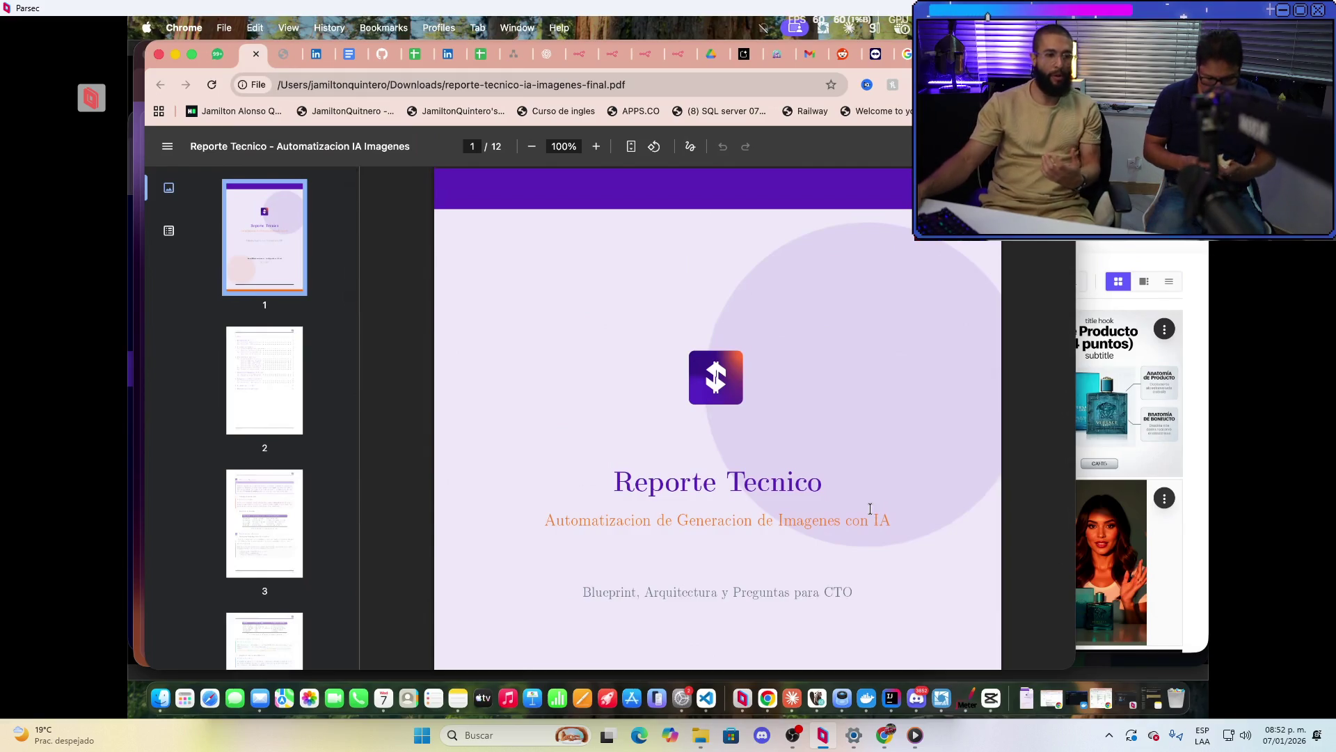
Scroll from the title page to page 7 and select the 'Pipeline de Thompson Sampling' heading
{"action": "scroll", "coordinate": [870, 509], "scroll_direction": "down", "scroll_amount": 10}
{"action": "scroll", "coordinate": [870, 509], "scroll_direction": "down", "scroll_amount": 10}
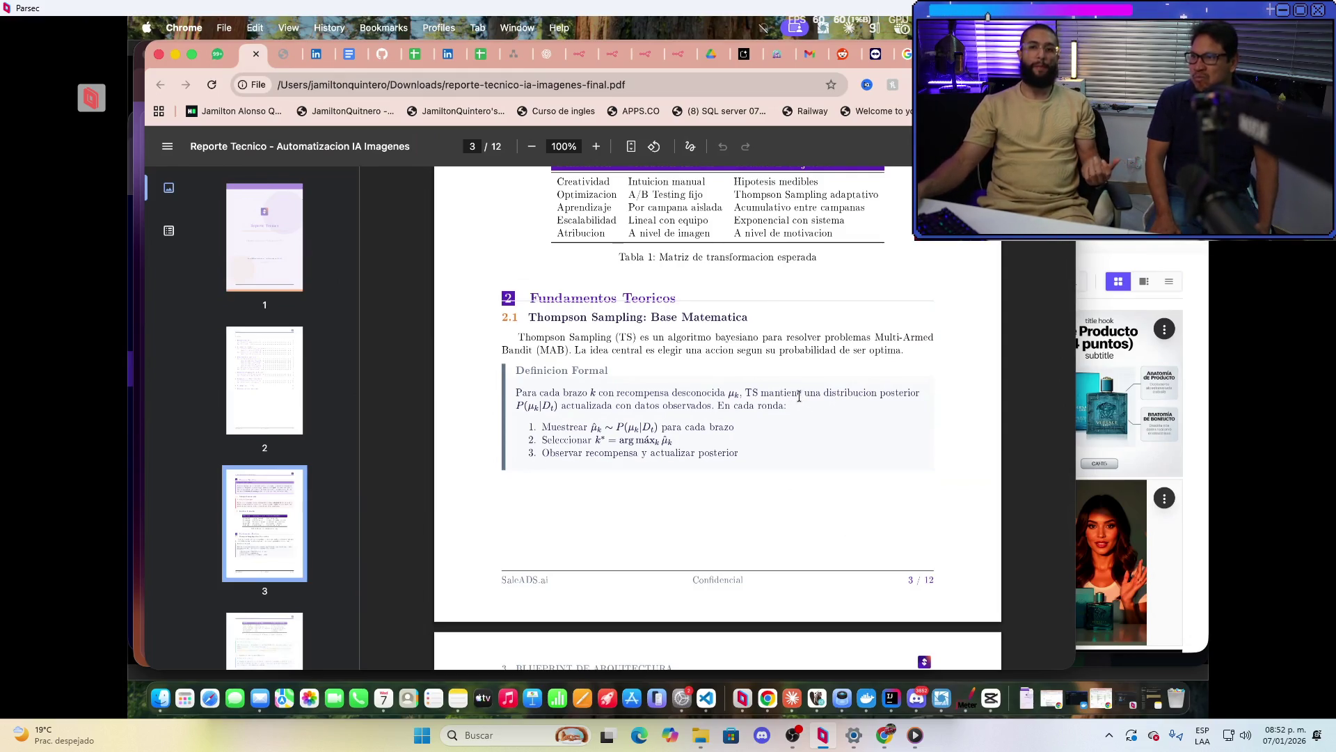
{"action": "scroll", "coordinate": [771, 410], "scroll_direction": "down", "scroll_amount": 10}
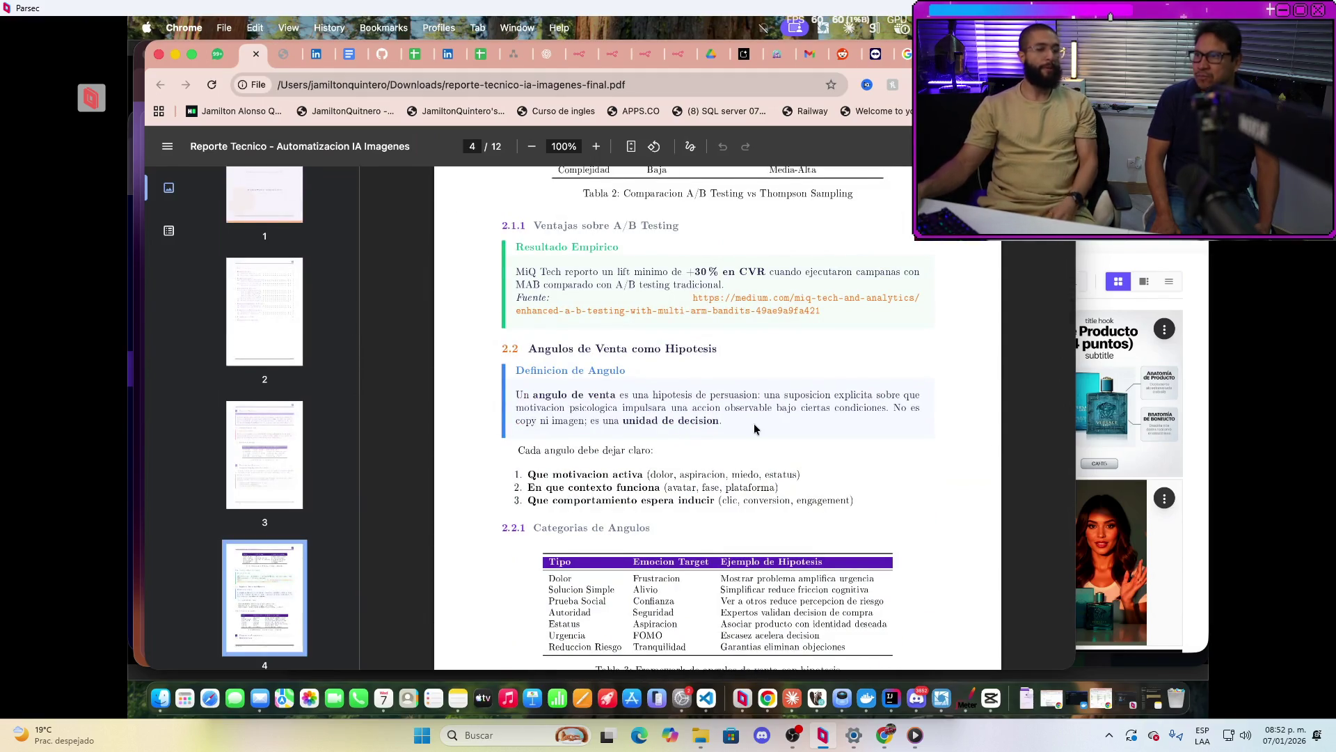
{"action": "scroll", "coordinate": [753, 423], "scroll_direction": "down", "scroll_amount": 4}
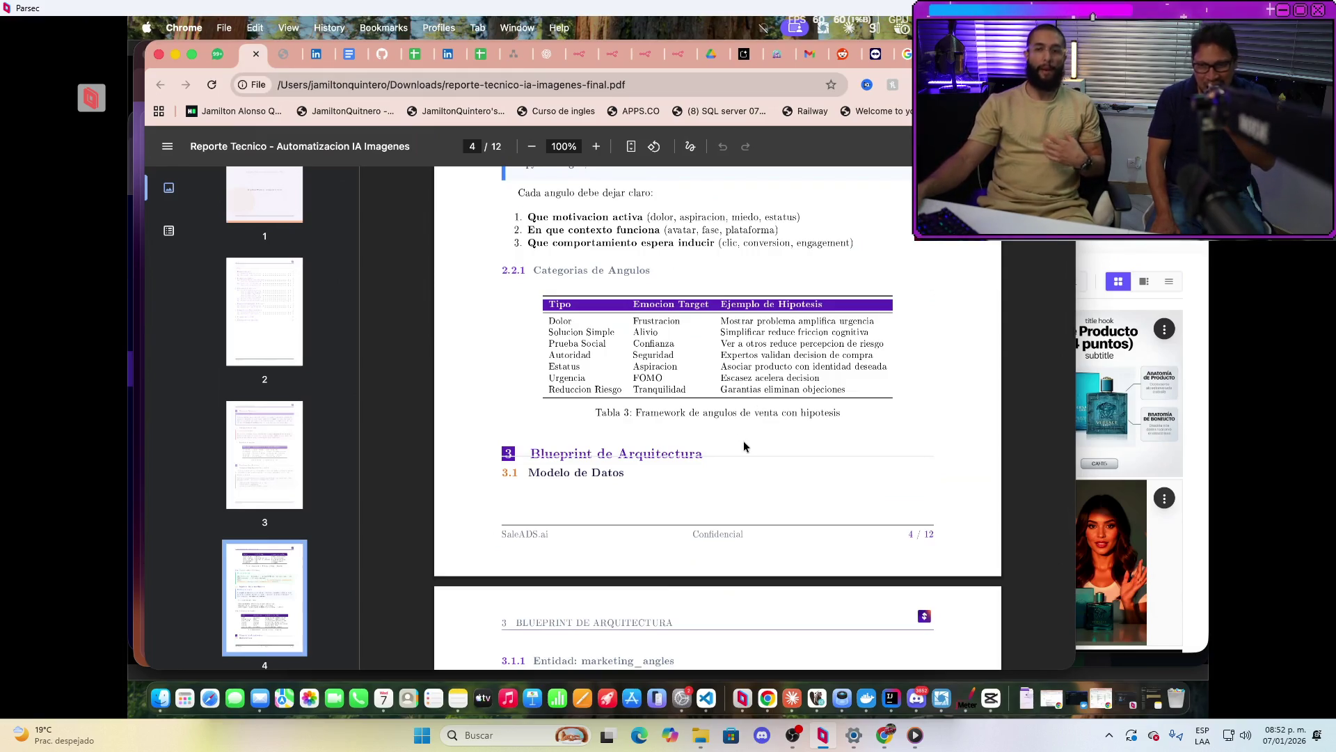
{"action": "scroll", "coordinate": [745, 446], "scroll_direction": "down", "scroll_amount": 8}
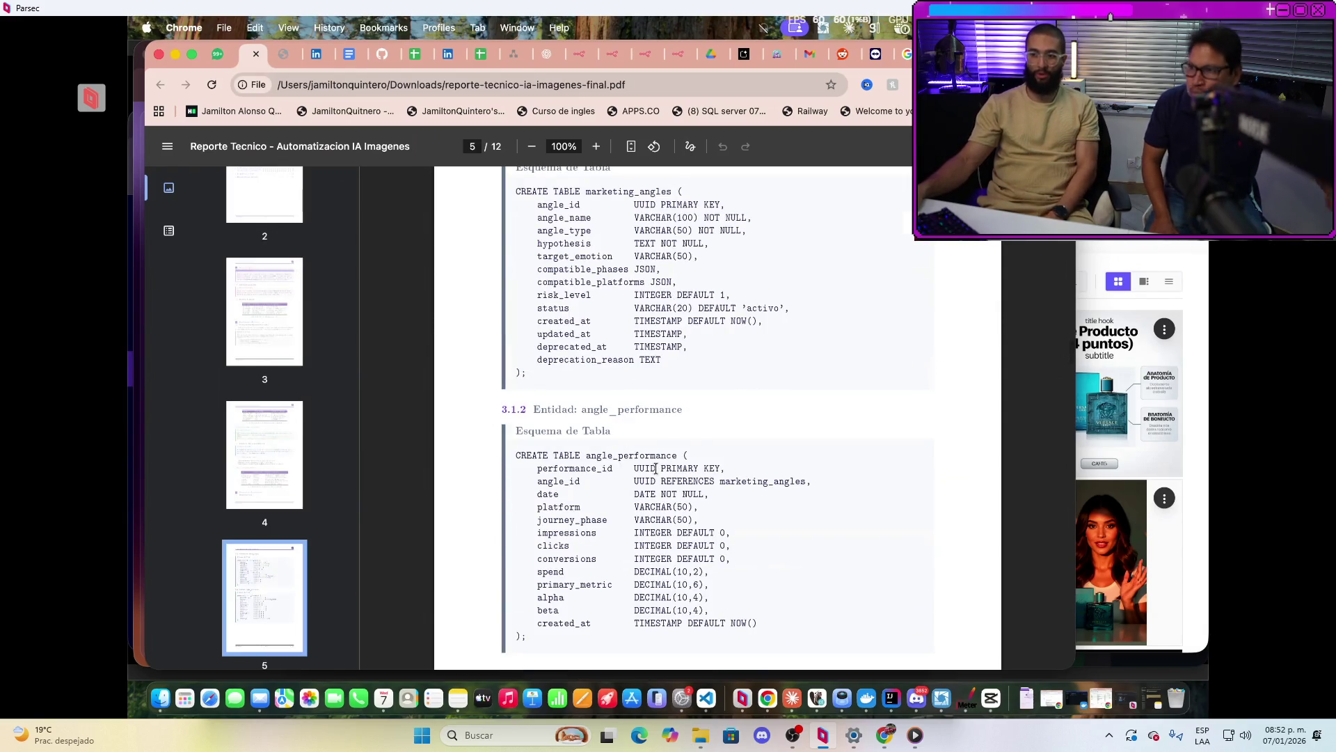
{"action": "scroll", "coordinate": [656, 469], "scroll_direction": "down", "scroll_amount": 10}
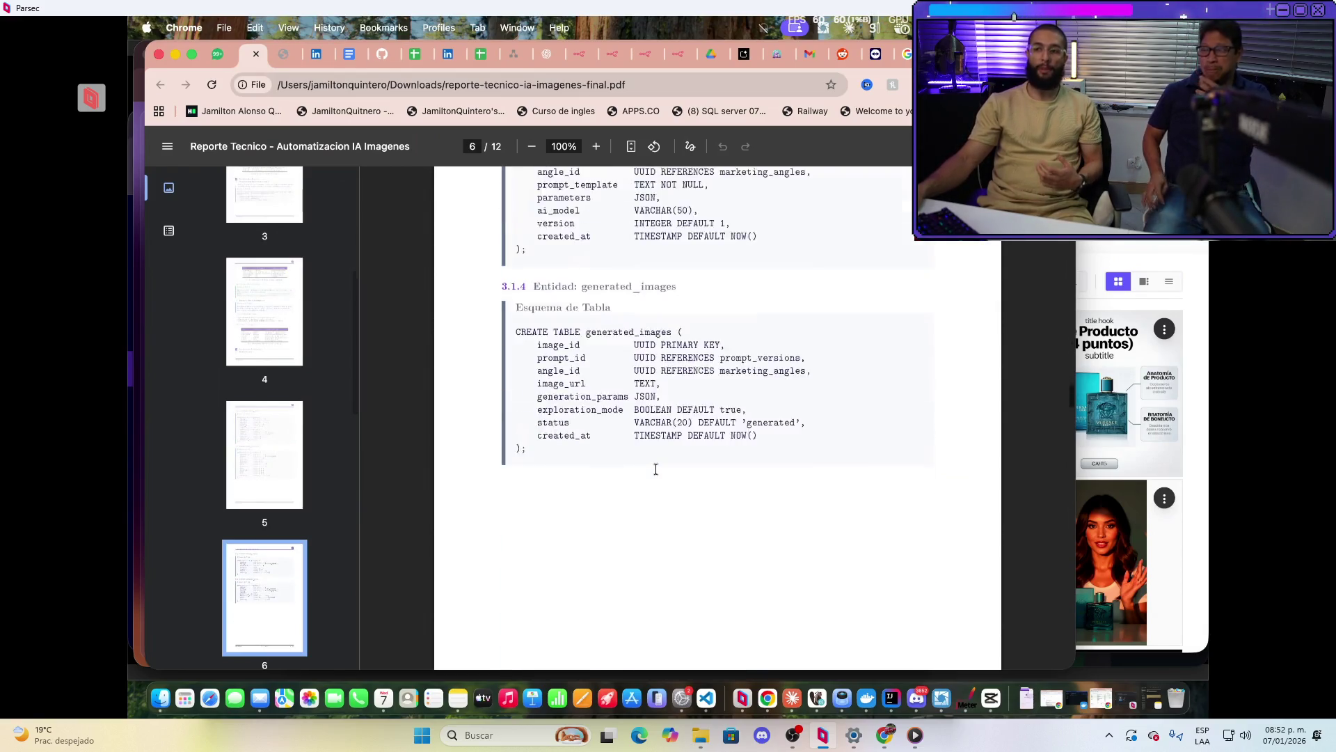
{"action": "scroll", "coordinate": [655, 469], "scroll_direction": "down", "scroll_amount": 2}
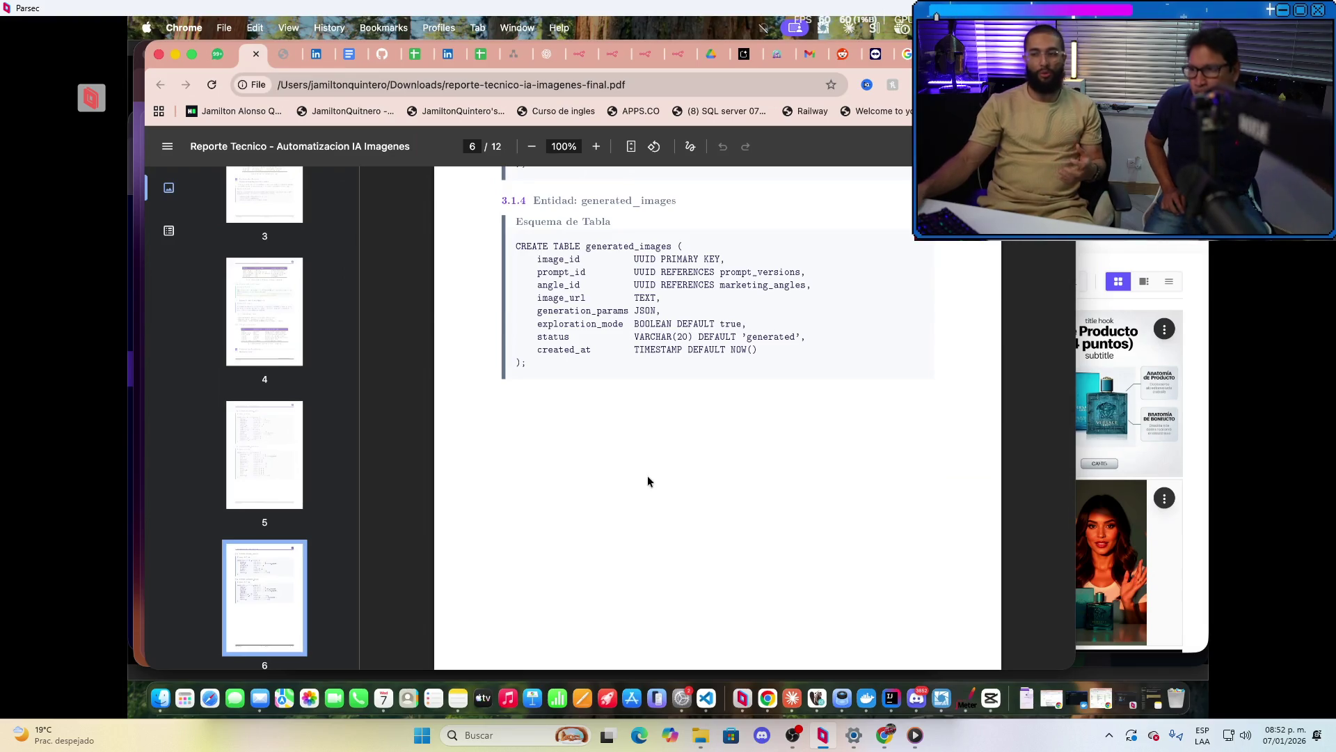
{"action": "scroll", "coordinate": [647, 478], "scroll_direction": "down", "scroll_amount": 4}
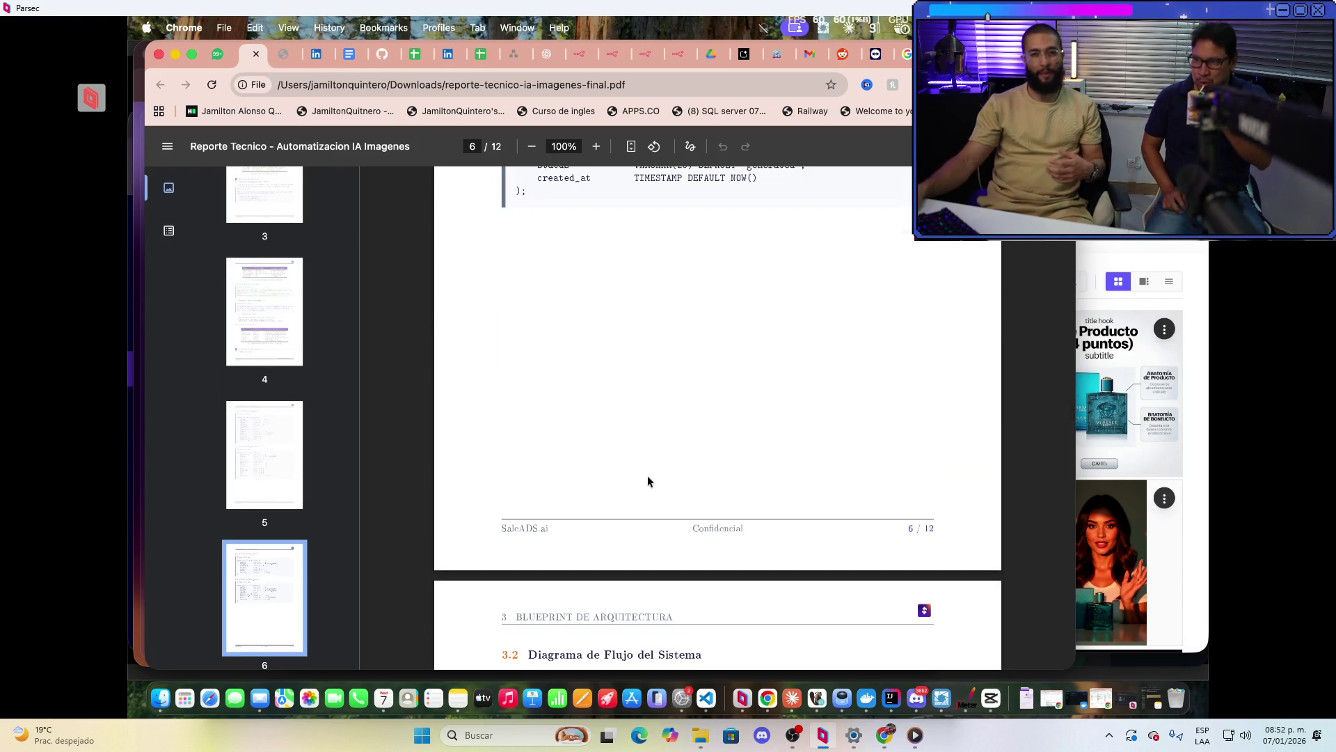
{"action": "scroll", "coordinate": [644, 483], "scroll_direction": "down", "scroll_amount": 4}
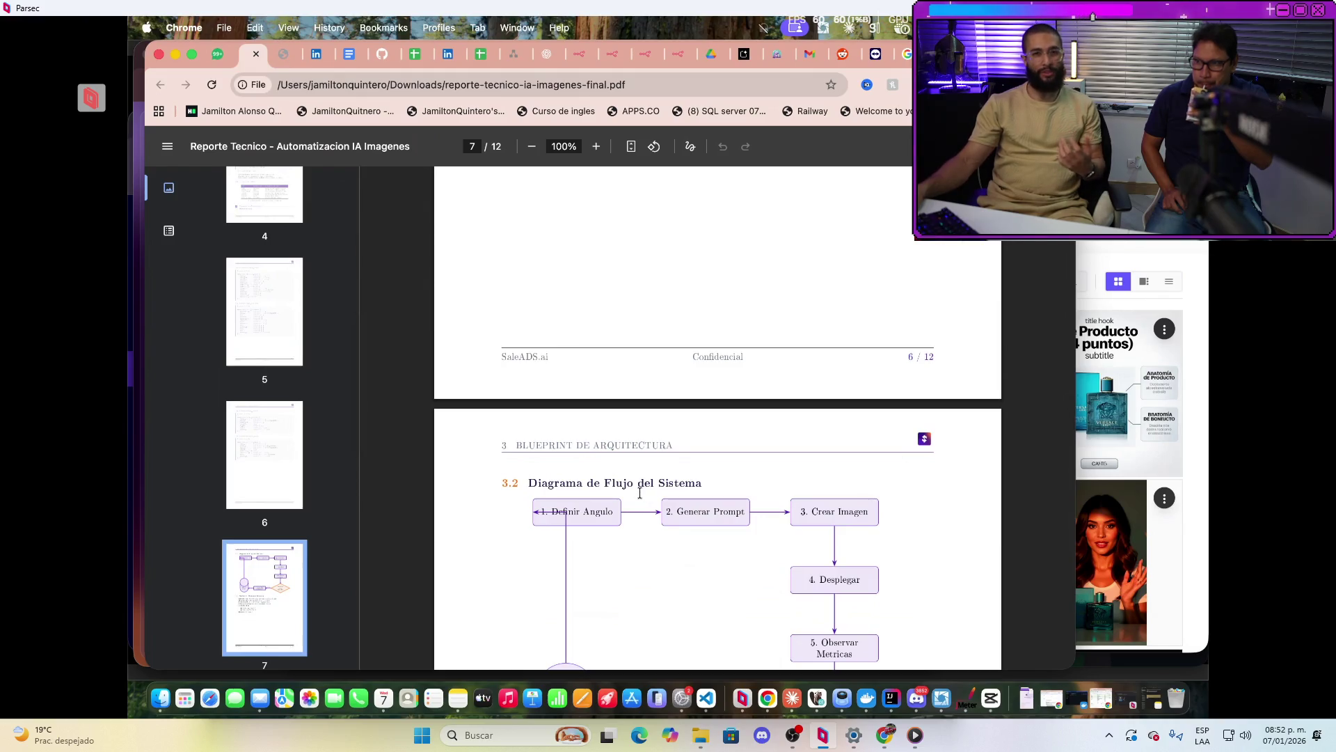
{"action": "scroll", "coordinate": [646, 489], "scroll_direction": "down", "scroll_amount": 5}
{"action": "scroll", "coordinate": [611, 409], "scroll_direction": "down", "scroll_amount": 5}
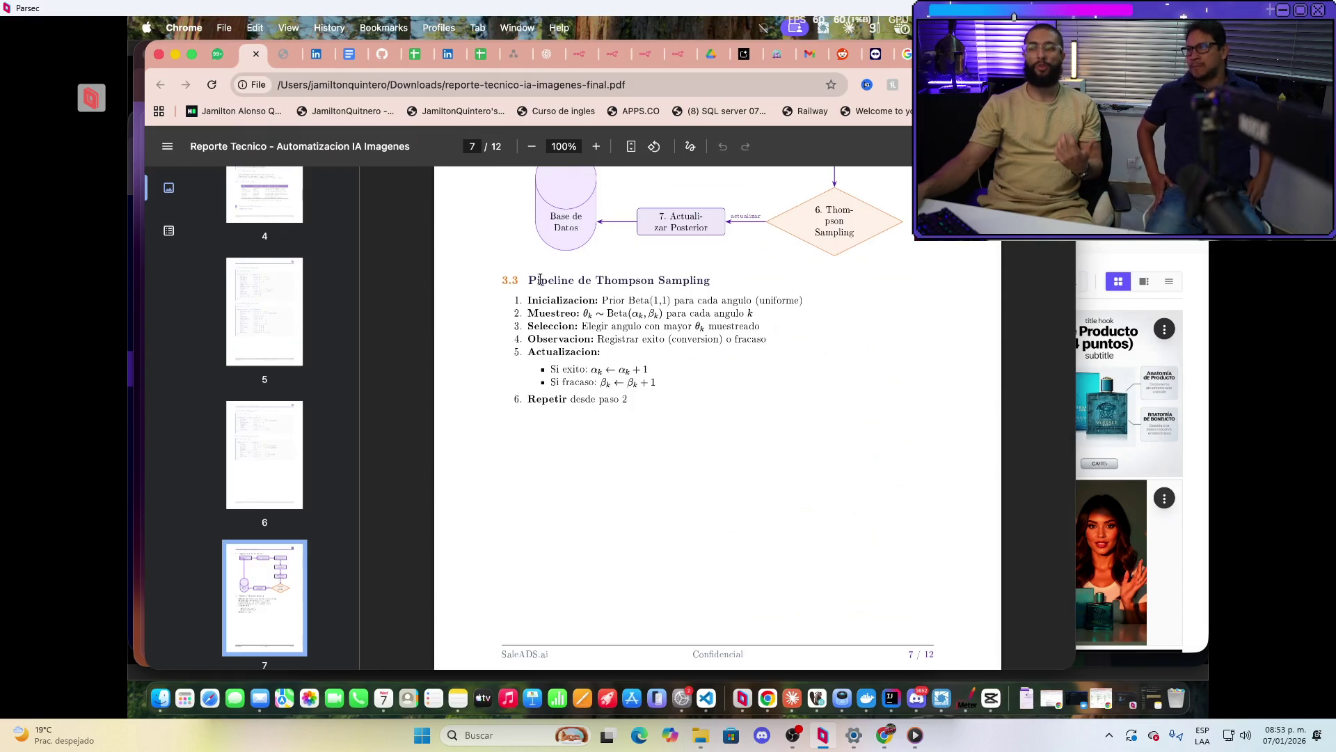
{"action": "left_click_drag", "start_coordinate": [527, 280], "coordinate": [711, 281]}
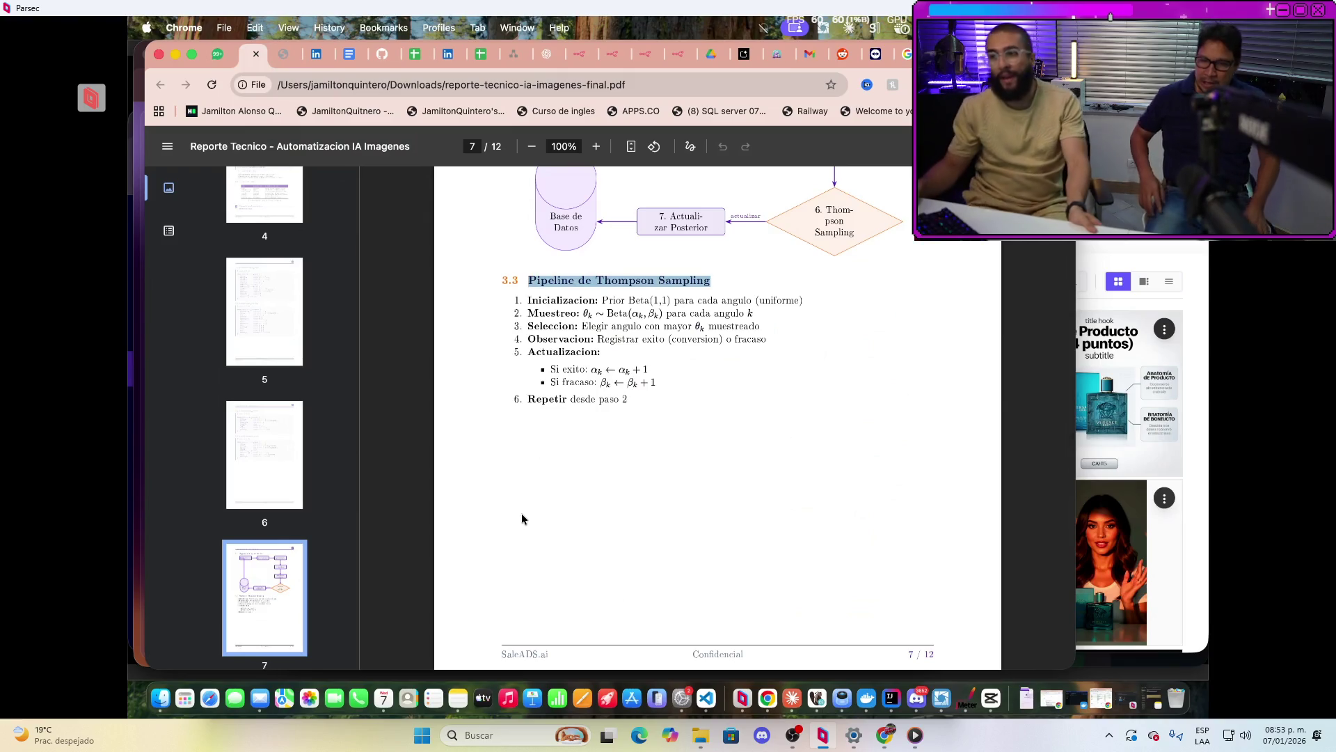
Scroll on to page 8's section 4.1 Arquitectura de Prompts and Tabla 4
{"action": "scroll", "coordinate": [558, 431], "scroll_direction": "down", "scroll_amount": 10}
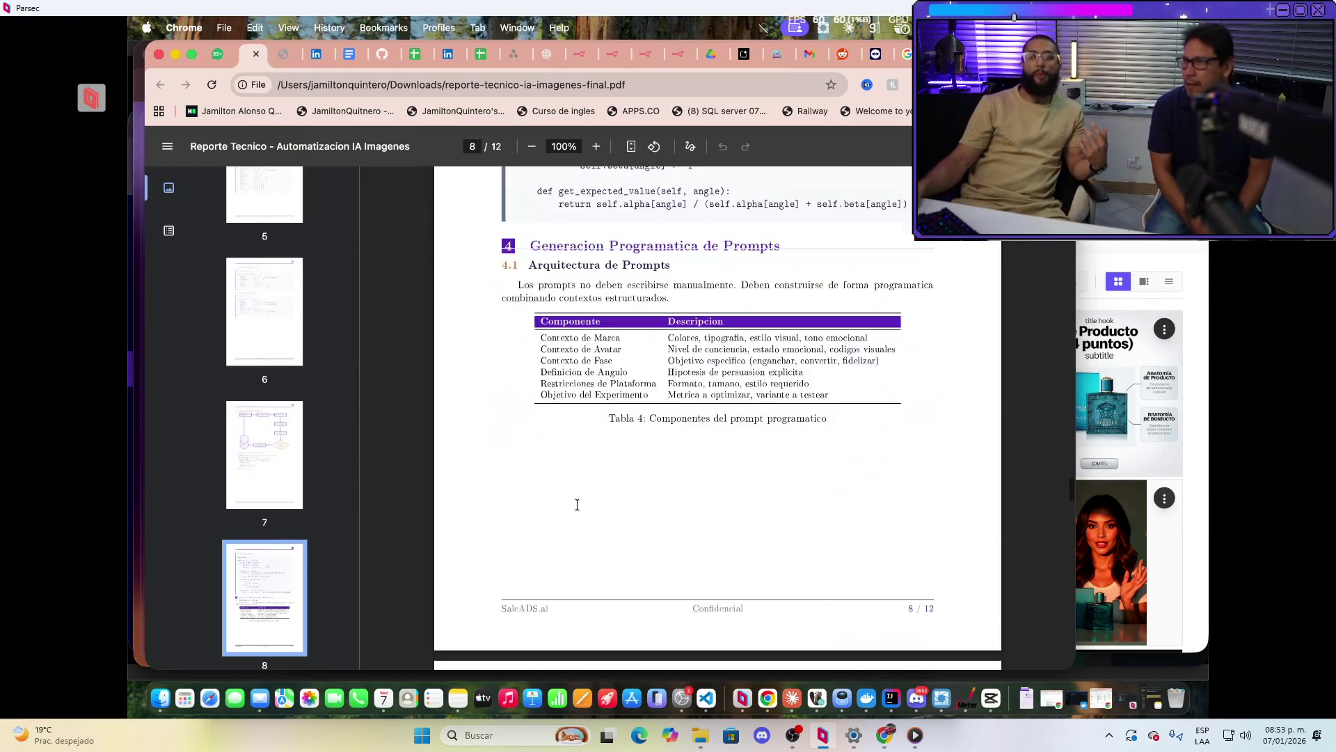
Bring page 8's AngleThompsonSampling Python pseudocode into view above section 4
{"action": "scroll", "coordinate": [624, 491], "scroll_direction": "up", "scroll_amount": 6}
{"action": "scroll", "coordinate": [623, 489], "scroll_direction": "down", "scroll_amount": 1}
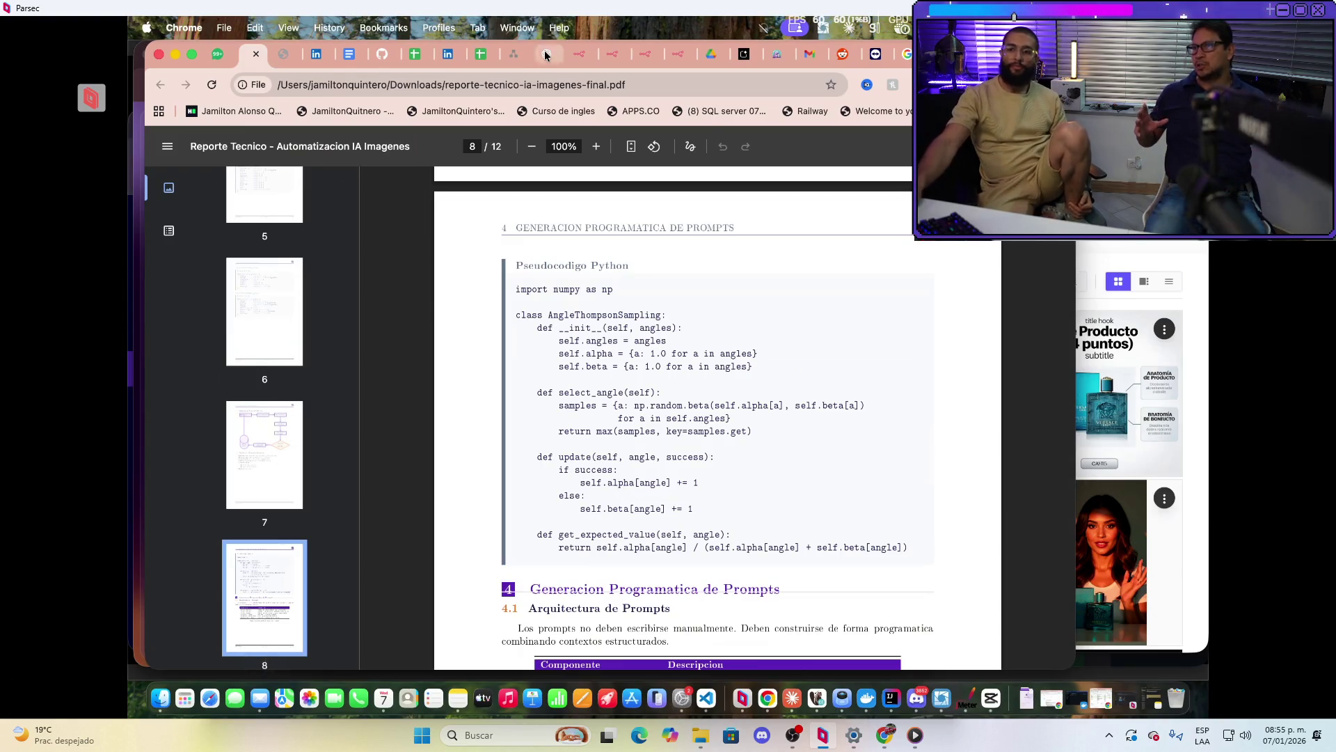
Select the class name AngleThompsonSampling in the code, then move on to page 9's PROMPT_TEMPLATE
{"action": "double_click", "coordinate": [644, 315]}
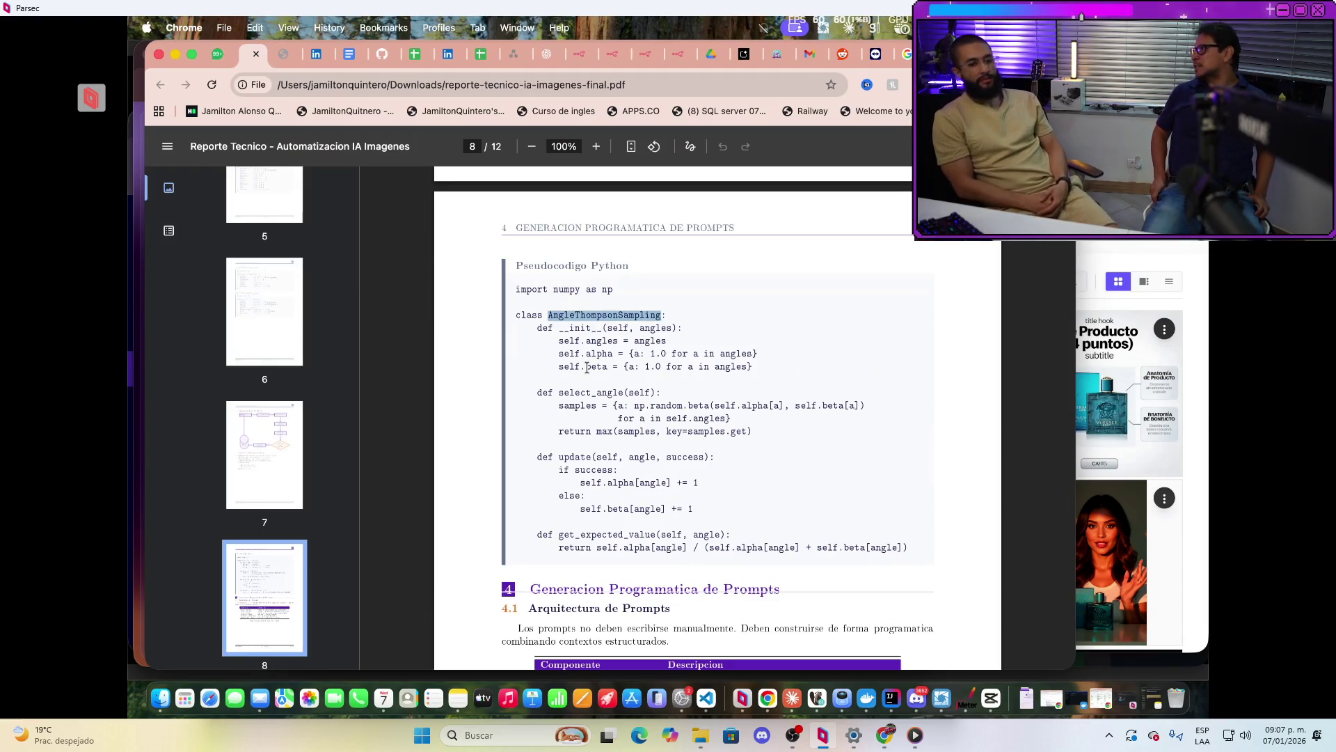
{"action": "scroll", "coordinate": [783, 533], "scroll_direction": "down", "scroll_amount": 10}
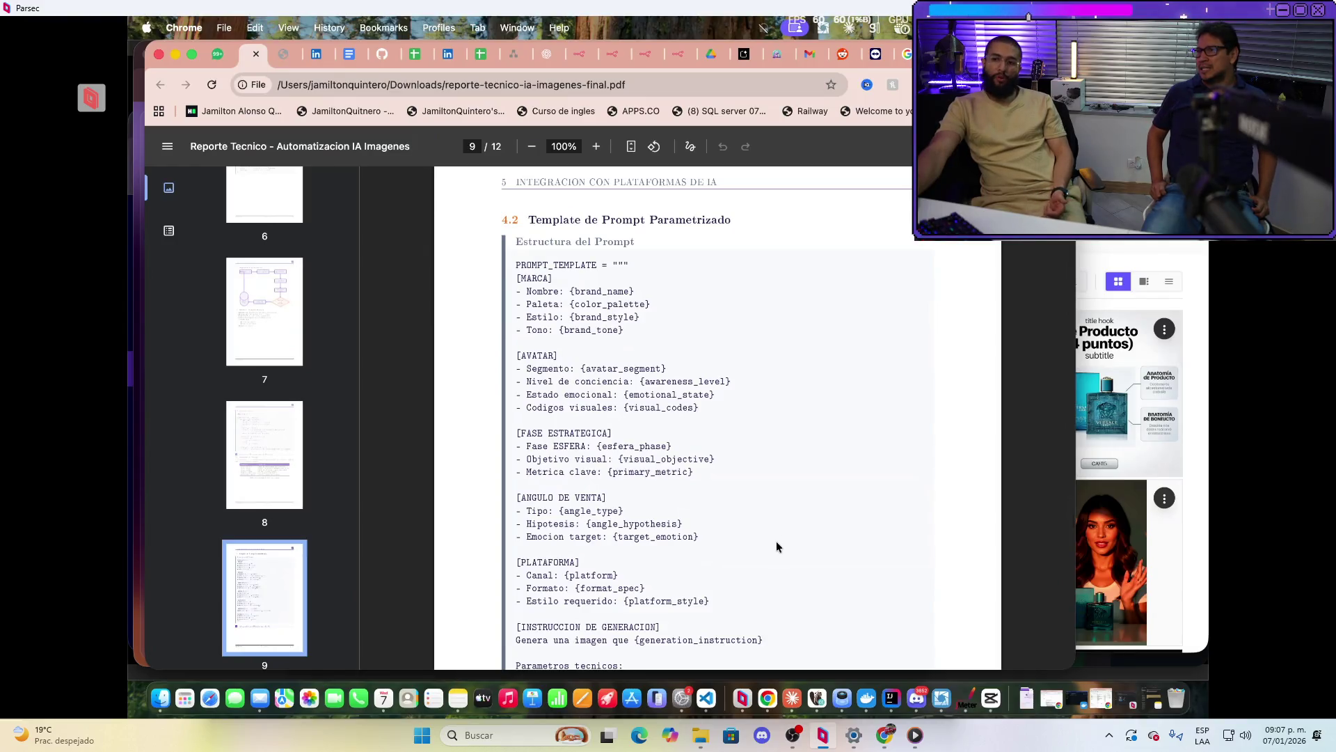
On page 9's template, mark the format_spec placeholder on the Formato line, then clear it
{"action": "scroll", "coordinate": [776, 542], "scroll_direction": "down", "scroll_amount": 5}
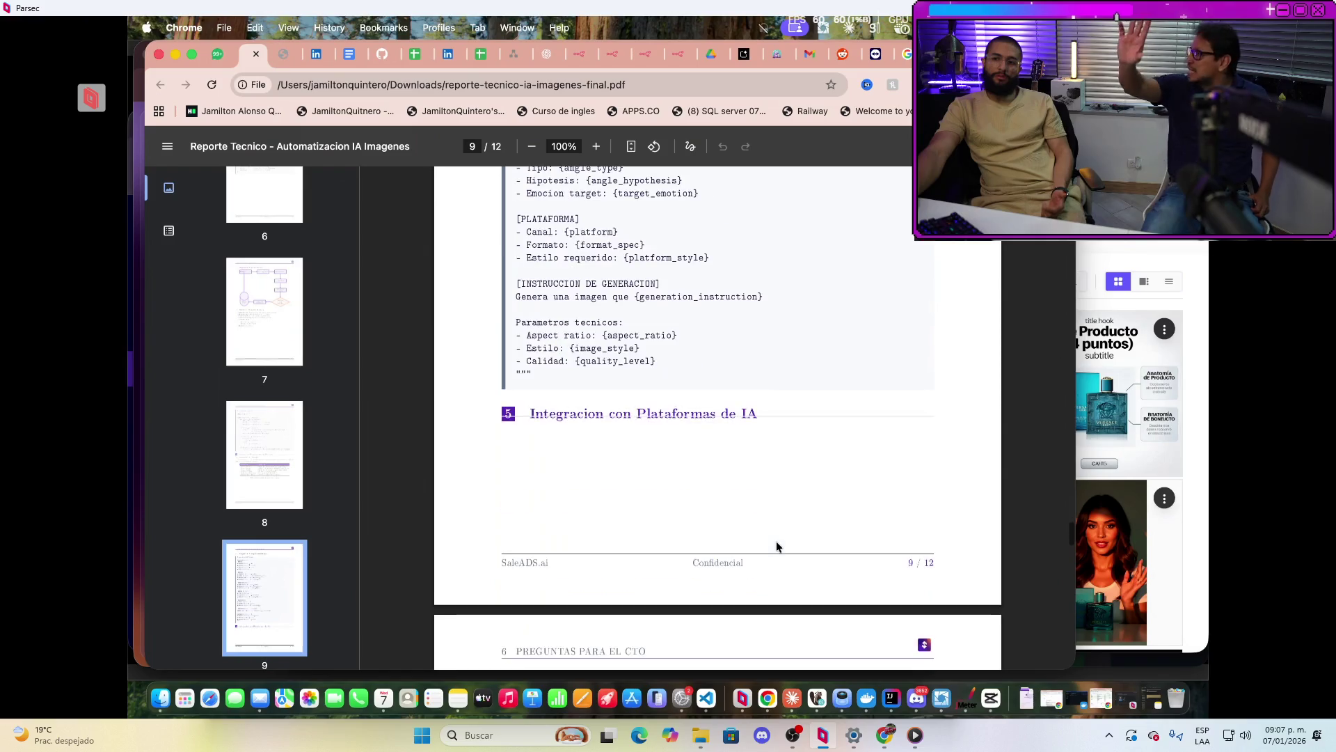
{"action": "scroll", "coordinate": [777, 546], "scroll_direction": "up", "scroll_amount": 4}
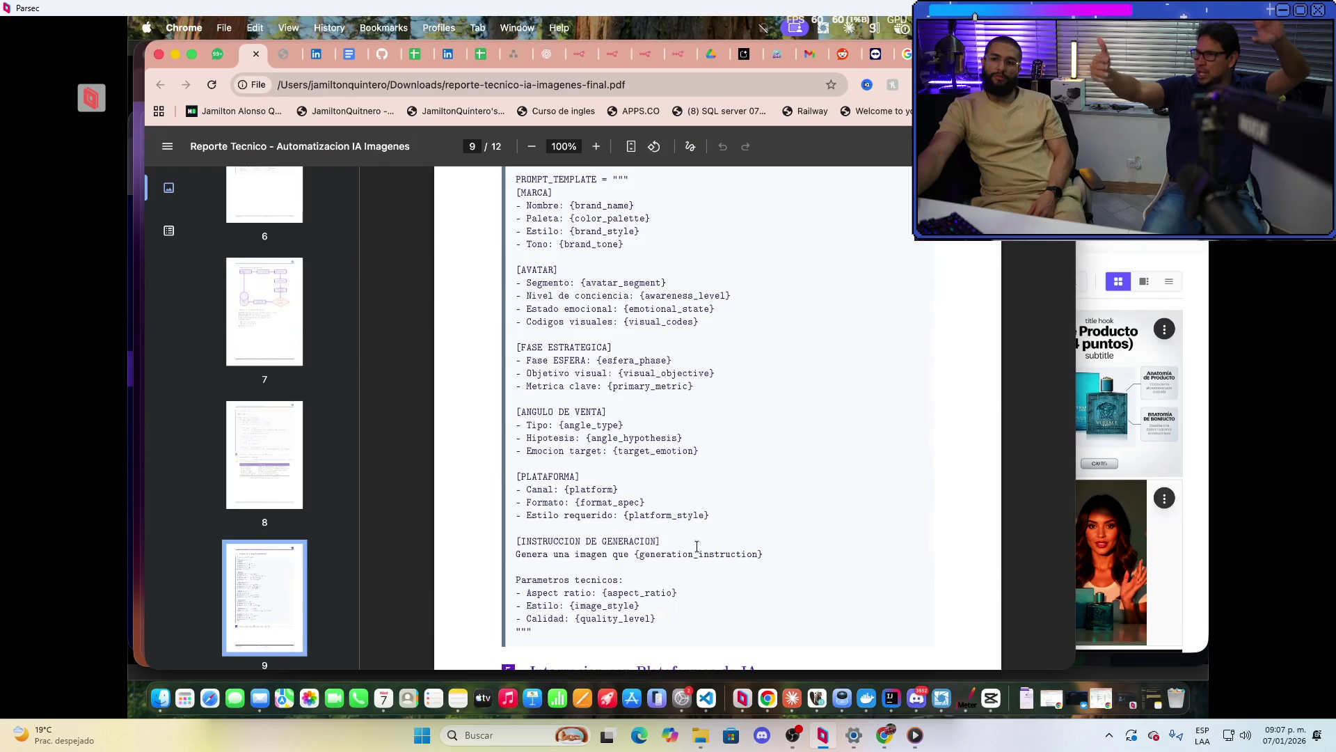
{"action": "scroll", "coordinate": [697, 547], "scroll_direction": "down", "scroll_amount": 1}
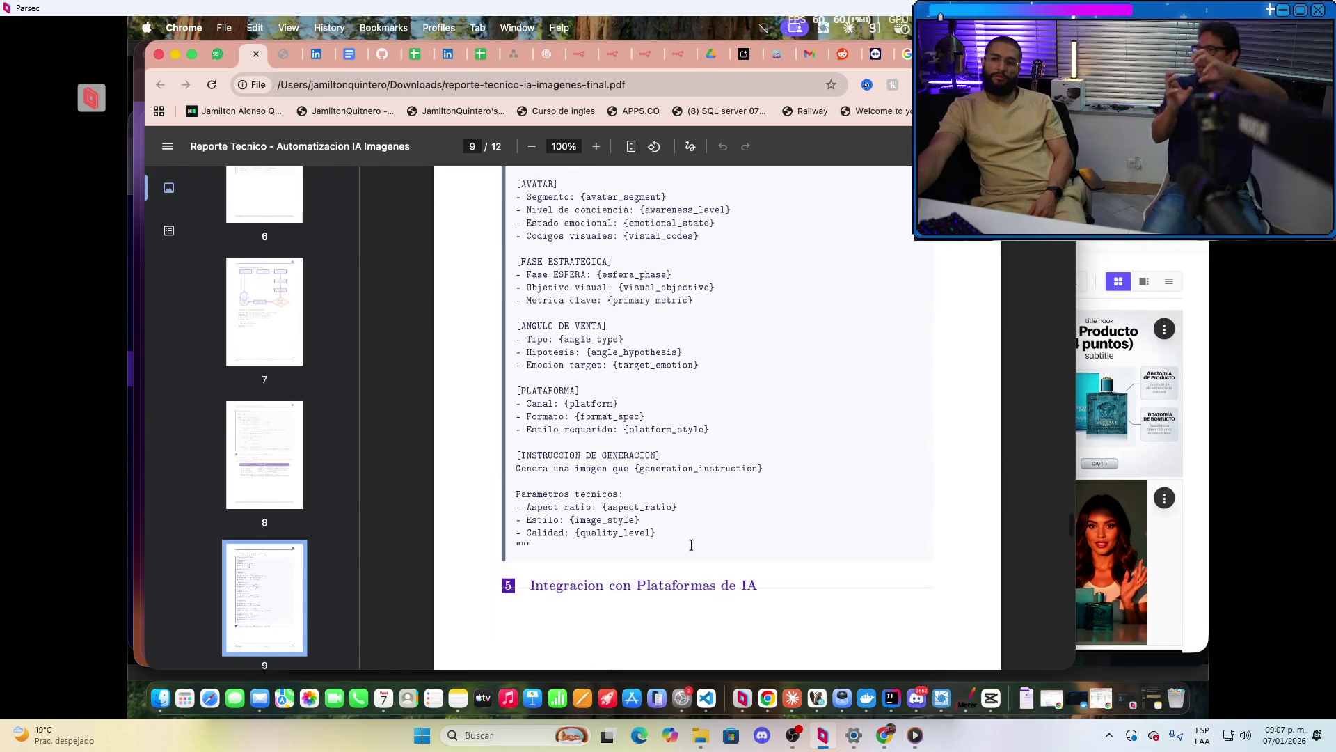
{"action": "double_click", "coordinate": [618, 414]}
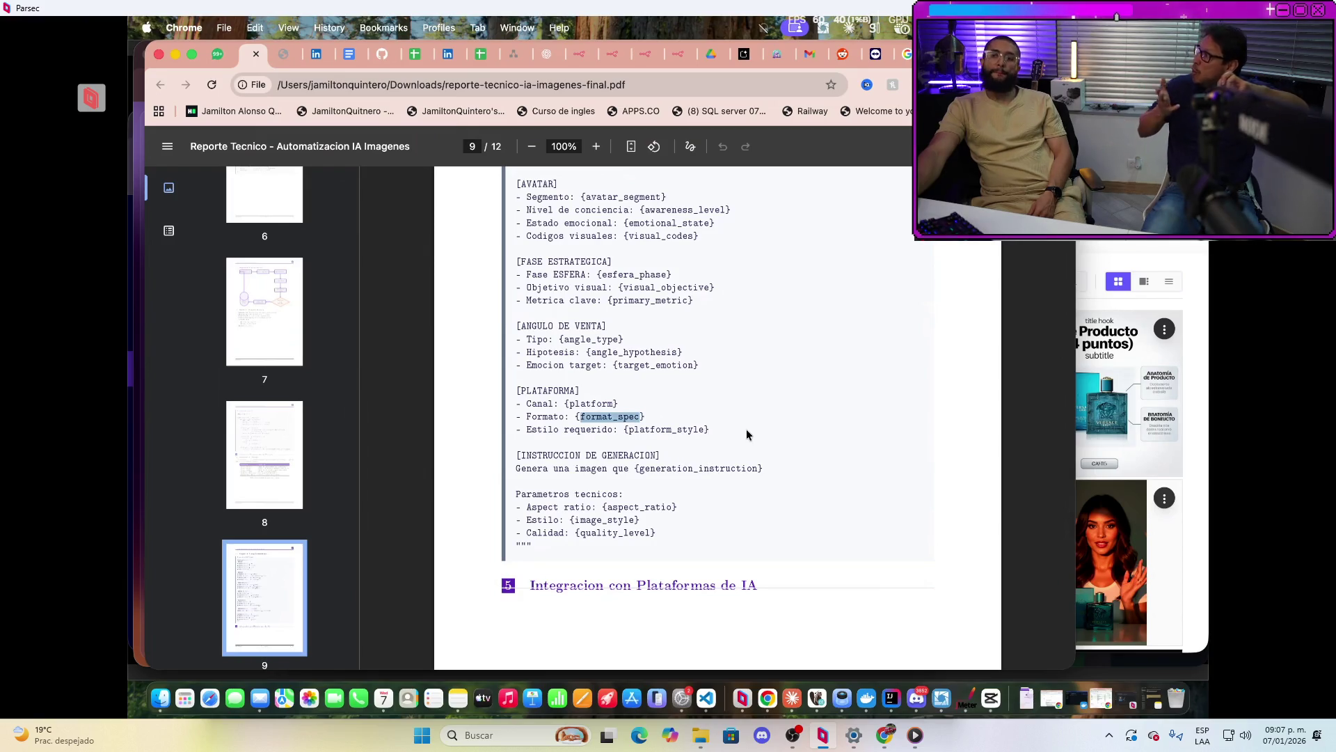
{"action": "left_click", "coordinate": [746, 429]}
Select the ANGULO DE VENTA and PLATAFORMA template blocks and review the MARCA and AVATAR fields
{"action": "mouse_move", "coordinate": [515, 325]}
{"action": "left_mouse_down"}
{"action": "mouse_move", "coordinate": [645, 417]}
{"action": "mouse_move", "coordinate": [719, 428]}
{"action": "left_mouse_up"}
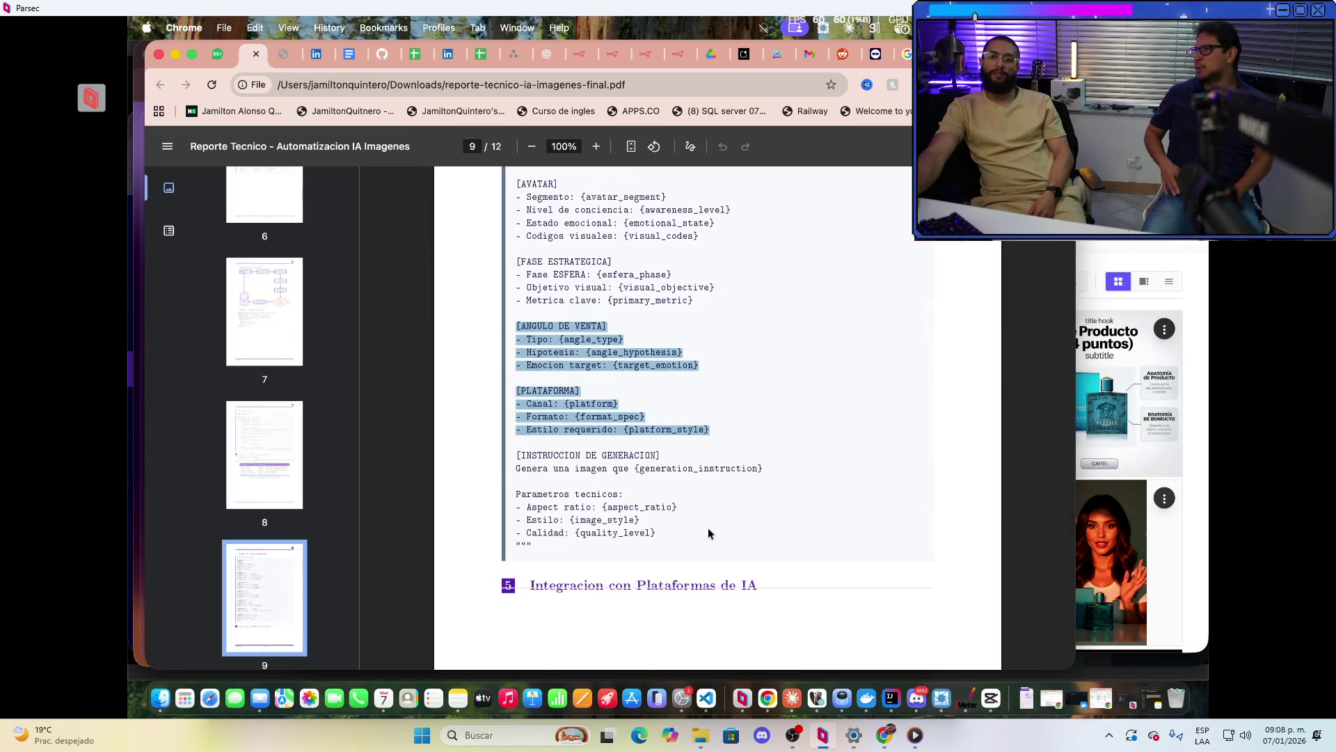
{"action": "scroll", "coordinate": [708, 533], "scroll_direction": "up", "scroll_amount": 4}
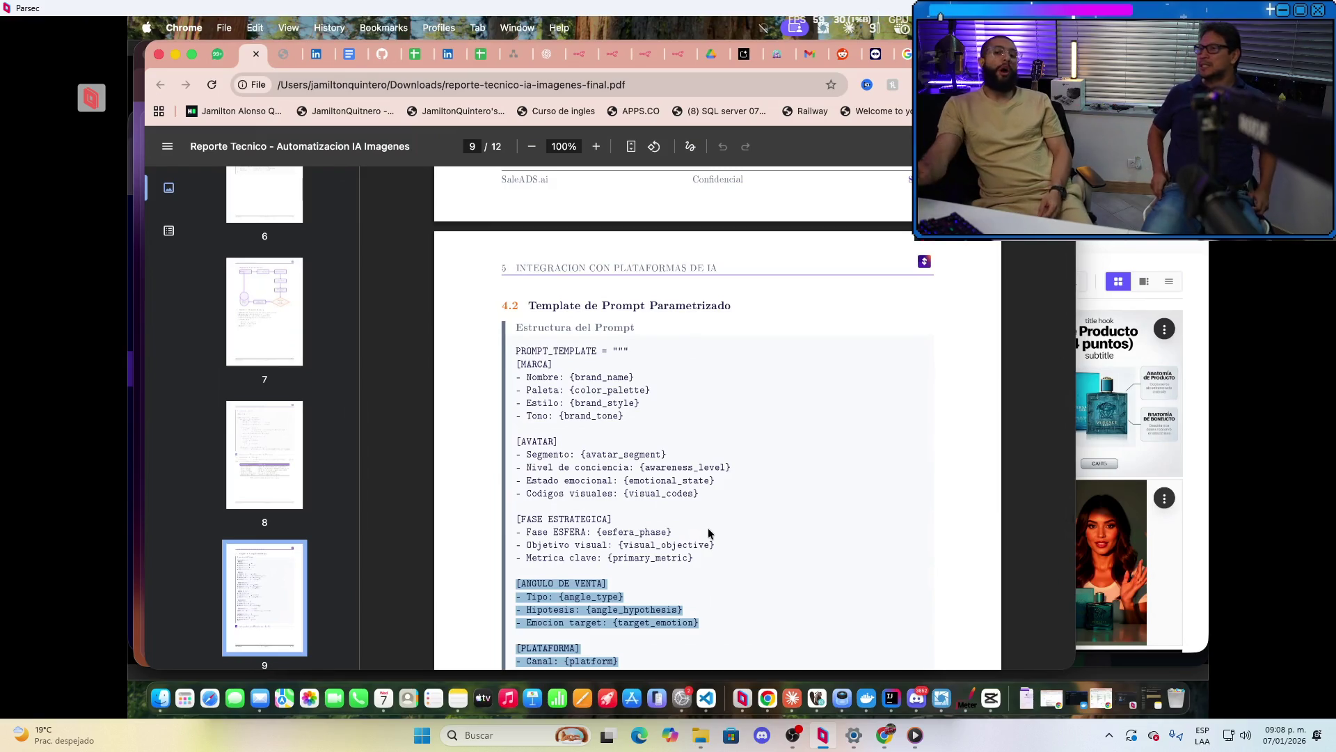
{"action": "scroll", "coordinate": [732, 490], "scroll_direction": "up", "scroll_amount": 1}
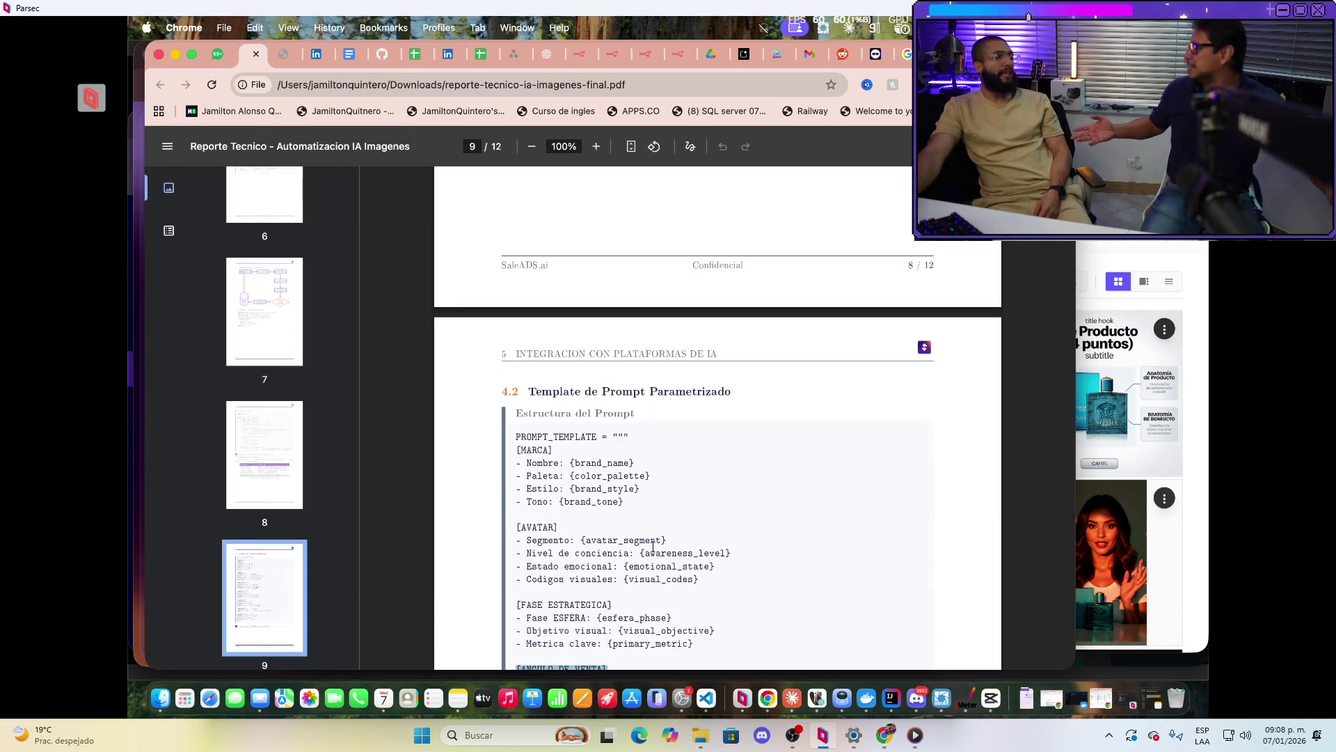
{"action": "scroll", "coordinate": [651, 555], "scroll_direction": "up", "scroll_amount": 3}
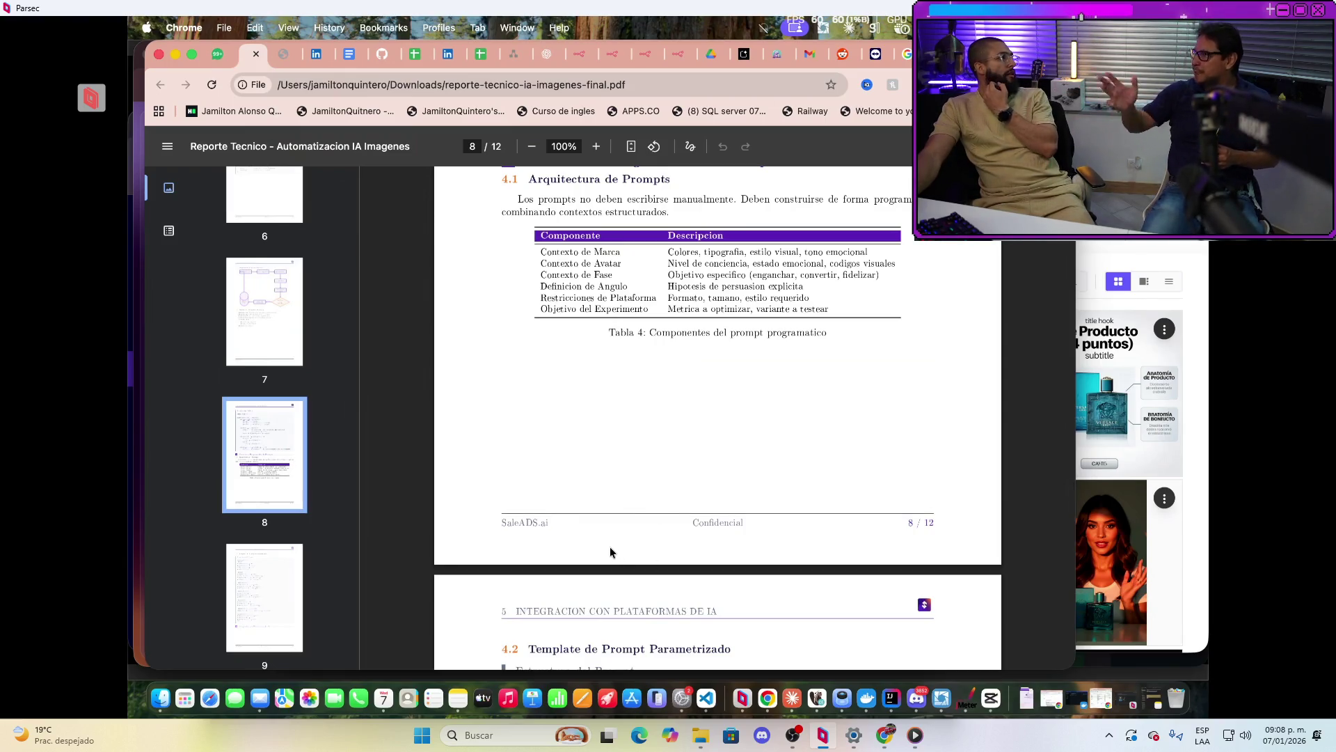
{"action": "scroll", "coordinate": [609, 552], "scroll_direction": "down", "scroll_amount": 4}
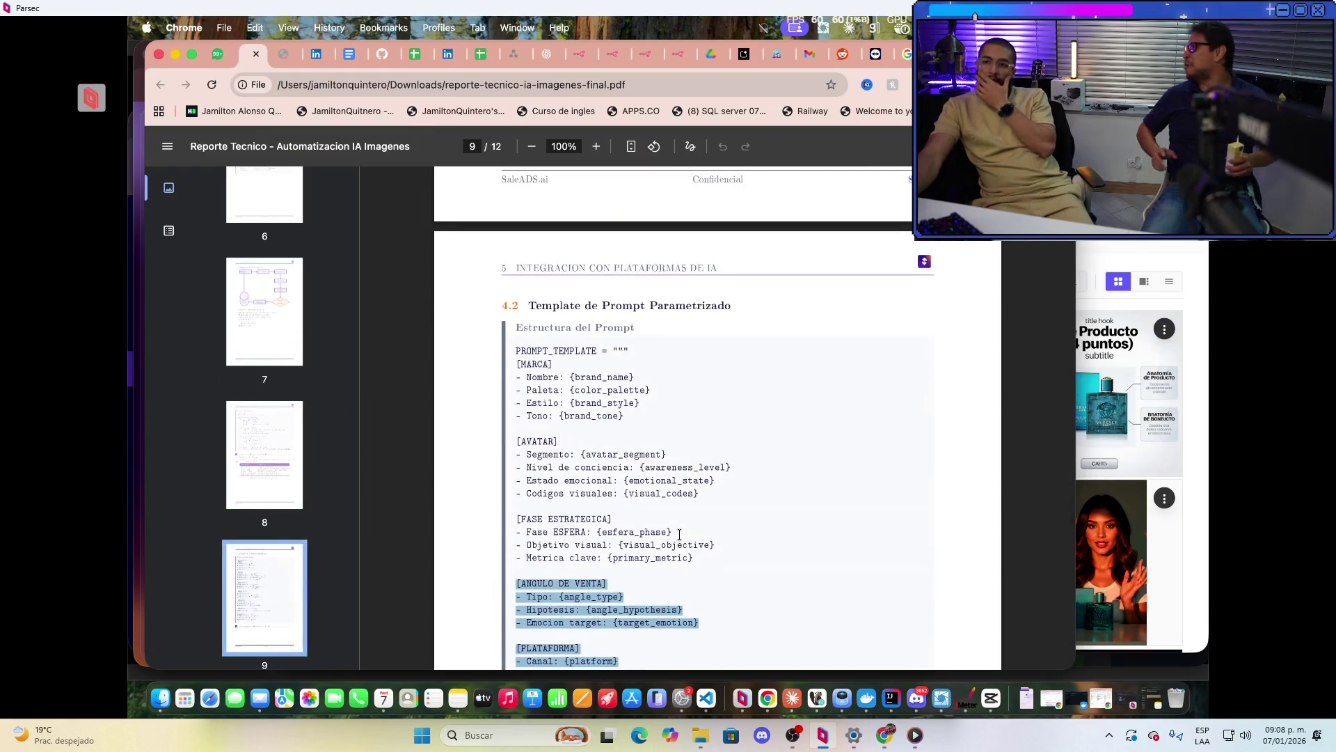
{"action": "scroll", "coordinate": [679, 534], "scroll_direction": "down", "scroll_amount": 3}
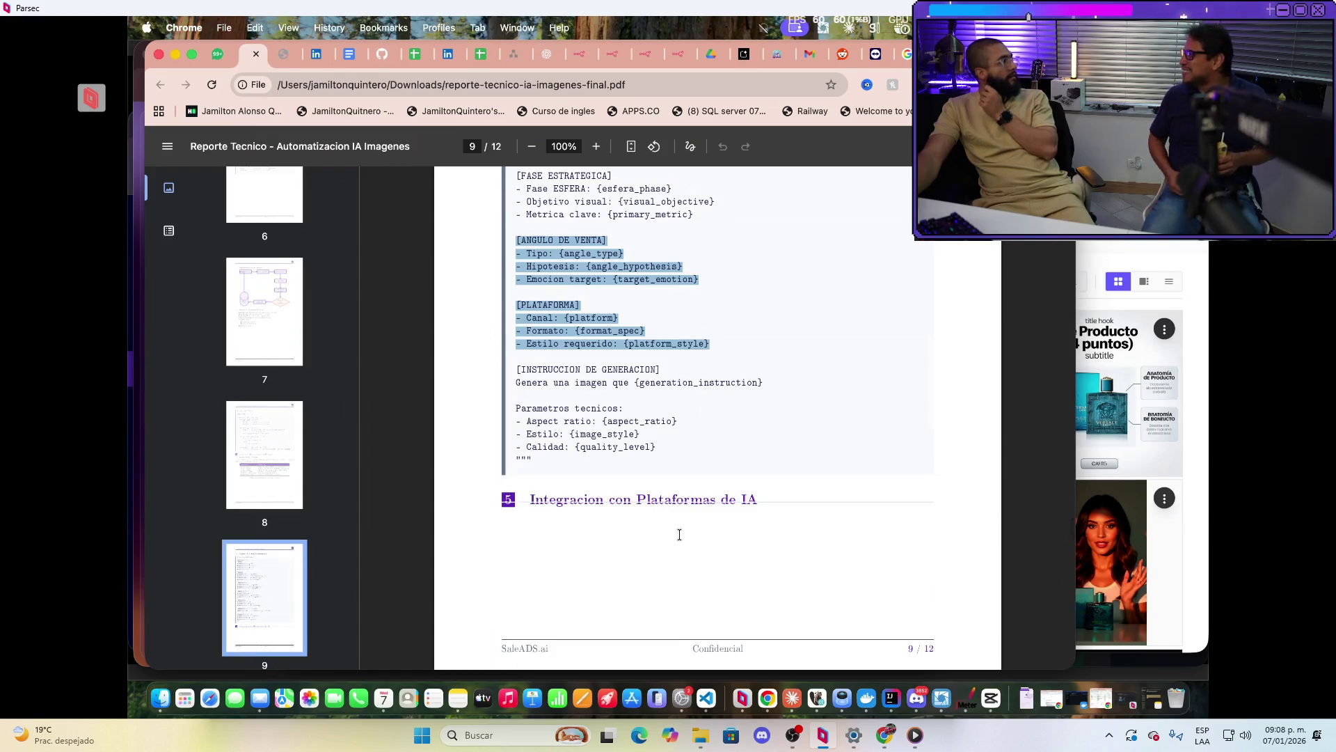
{"action": "scroll", "coordinate": [679, 534], "scroll_direction": "down", "scroll_amount": 5}
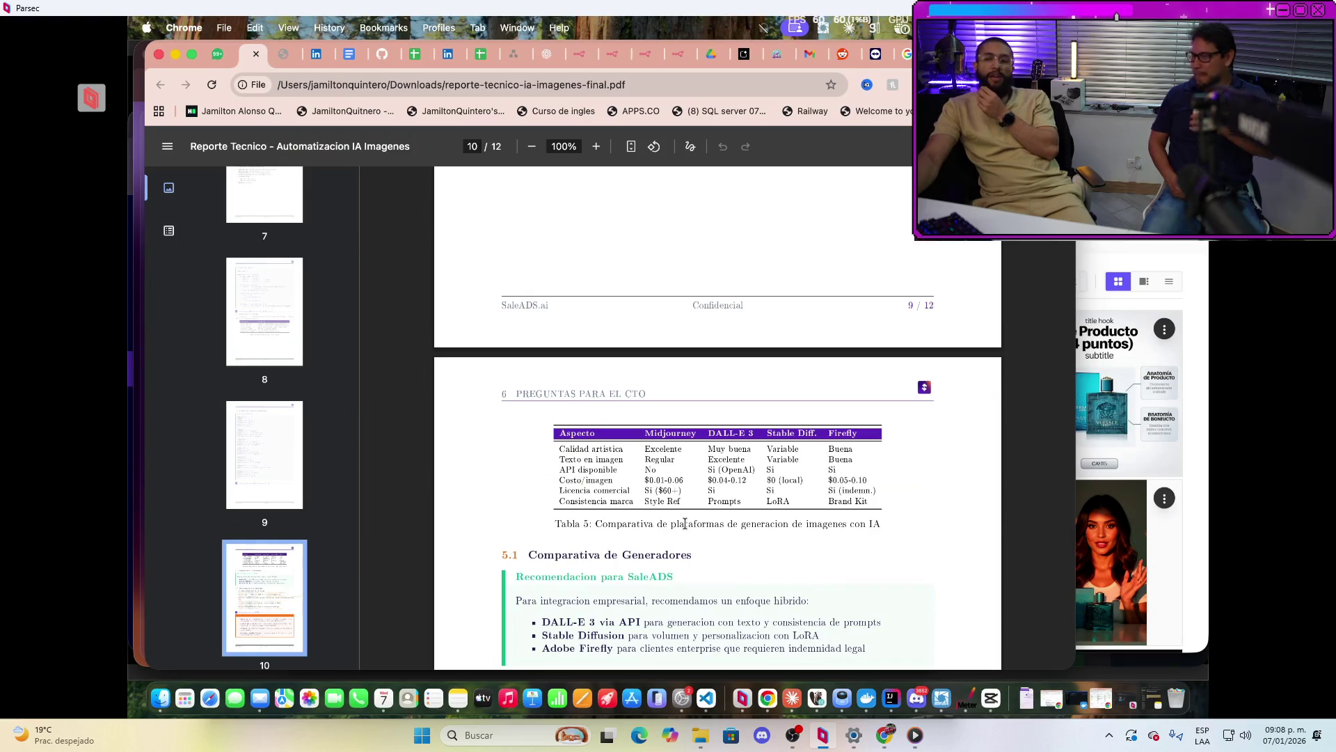
{"action": "scroll", "coordinate": [708, 580], "scroll_direction": "up", "scroll_amount": 10}
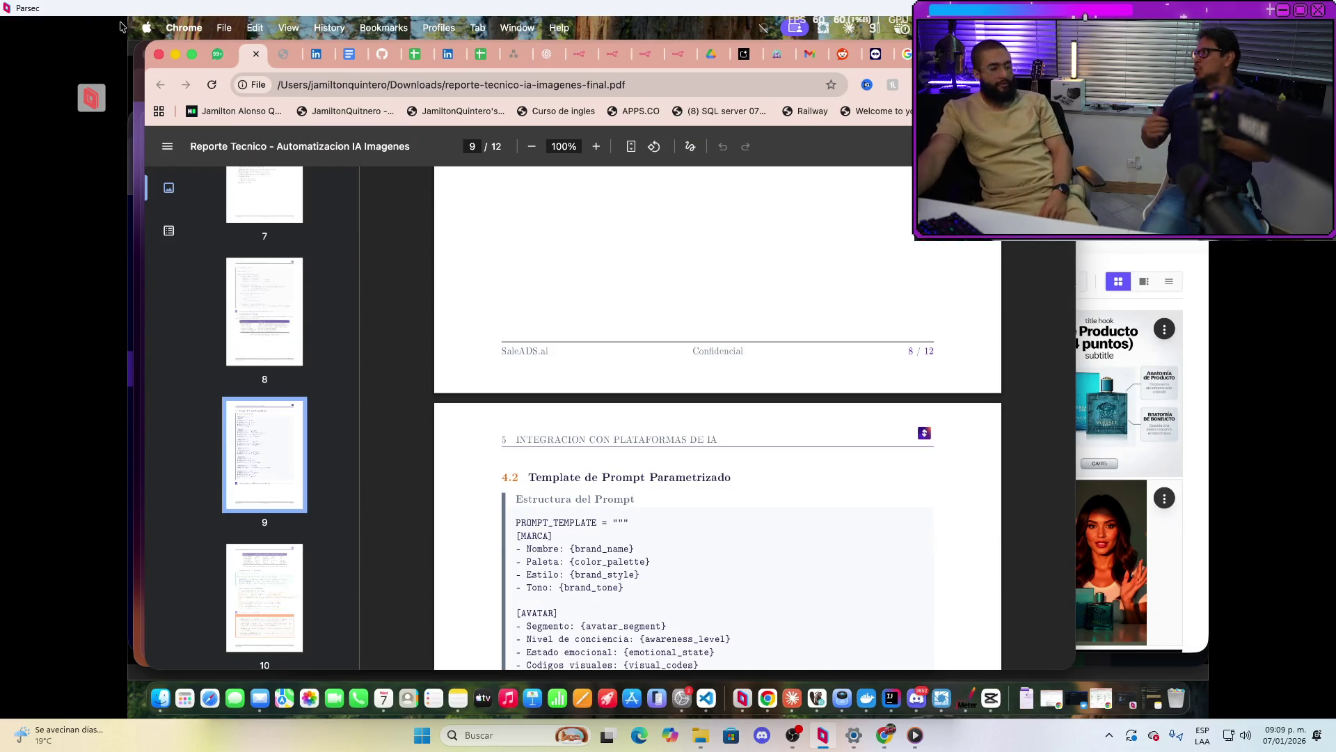
Bring page 9's FASE ESTRATEGICA block into view, with the esfera_phase, visual_objective and primary_metric fields
{"action": "scroll", "coordinate": [817, 522], "scroll_direction": "down", "scroll_amount": 3}
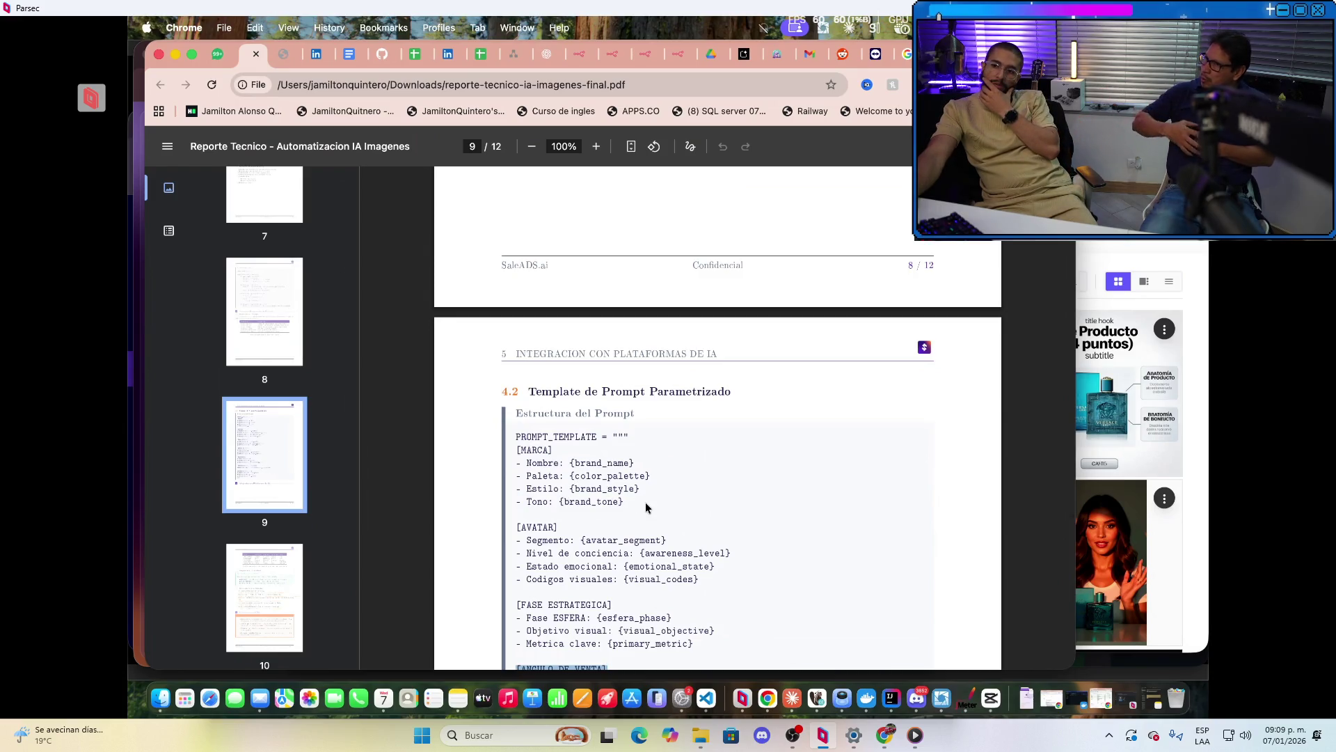
Highlight the [MARCA] lines, then reselect [FASE ESTRATEGICA] through the Metrica clave line
{"action": "mouse_move", "coordinate": [516, 437]}
{"action": "left_mouse_down"}
{"action": "mouse_move", "coordinate": [612, 504]}
{"action": "mouse_move", "coordinate": [637, 502]}
{"action": "left_mouse_up"}
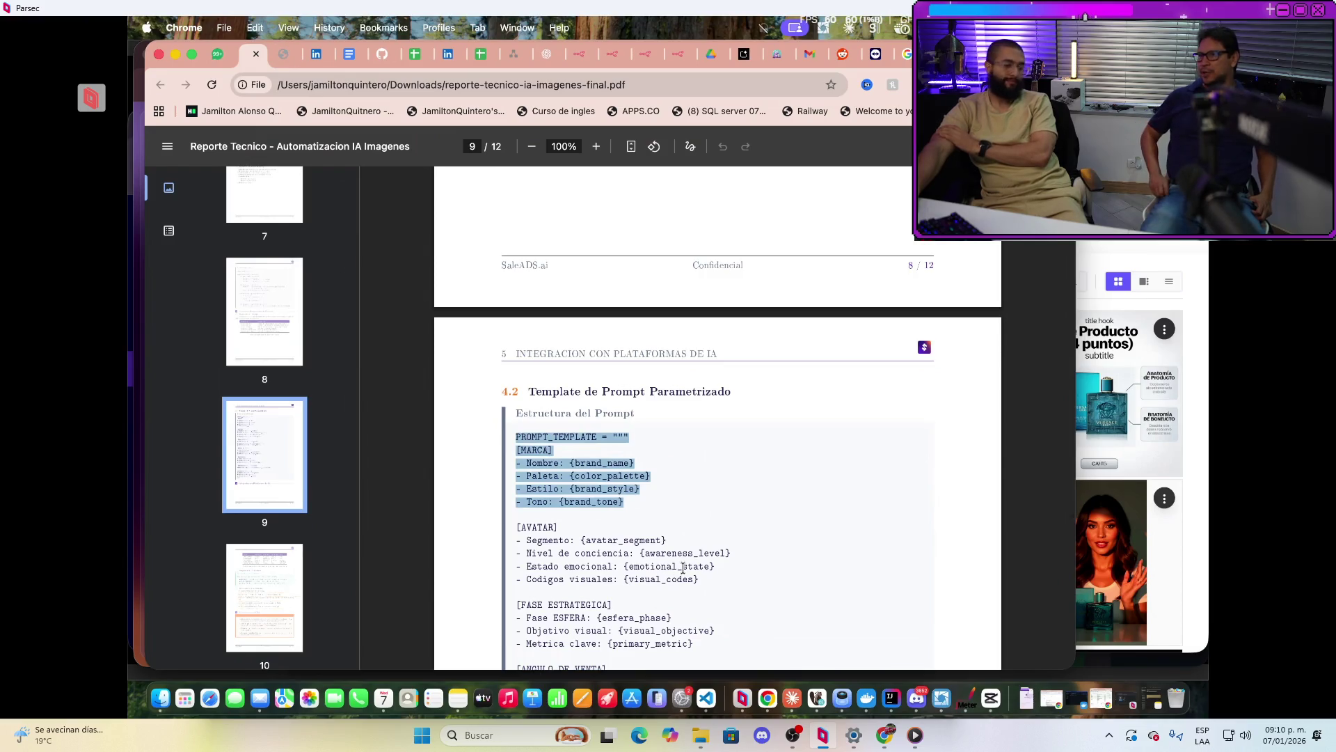
{"action": "scroll", "coordinate": [713, 549], "scroll_direction": "down", "scroll_amount": 2}
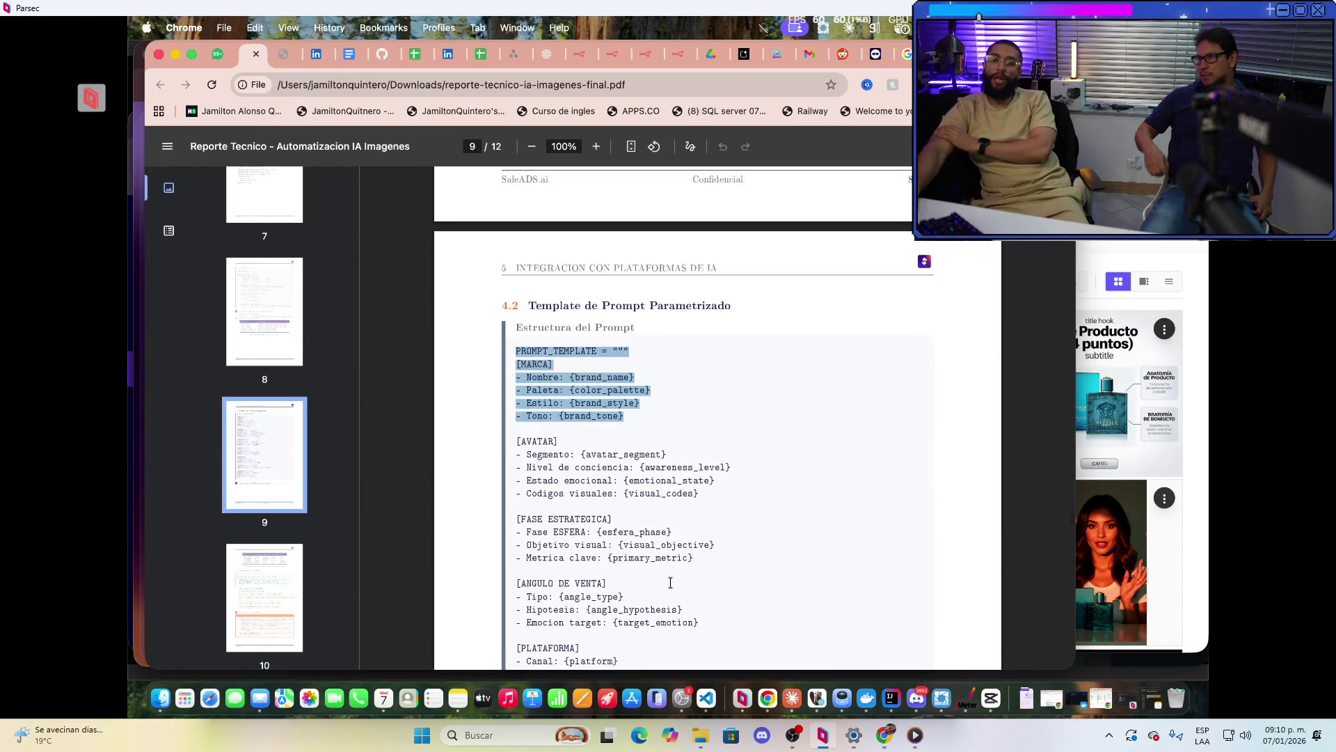
{"action": "mouse_move", "coordinate": [711, 549]}
{"action": "left_mouse_down"}
{"action": "mouse_move", "coordinate": [689, 560]}
{"action": "mouse_move", "coordinate": [528, 495]}
{"action": "mouse_move", "coordinate": [670, 559]}
{"action": "mouse_move", "coordinate": [708, 561]}
{"action": "left_mouse_up"}
{"action": "left_click", "coordinate": [518, 519]}
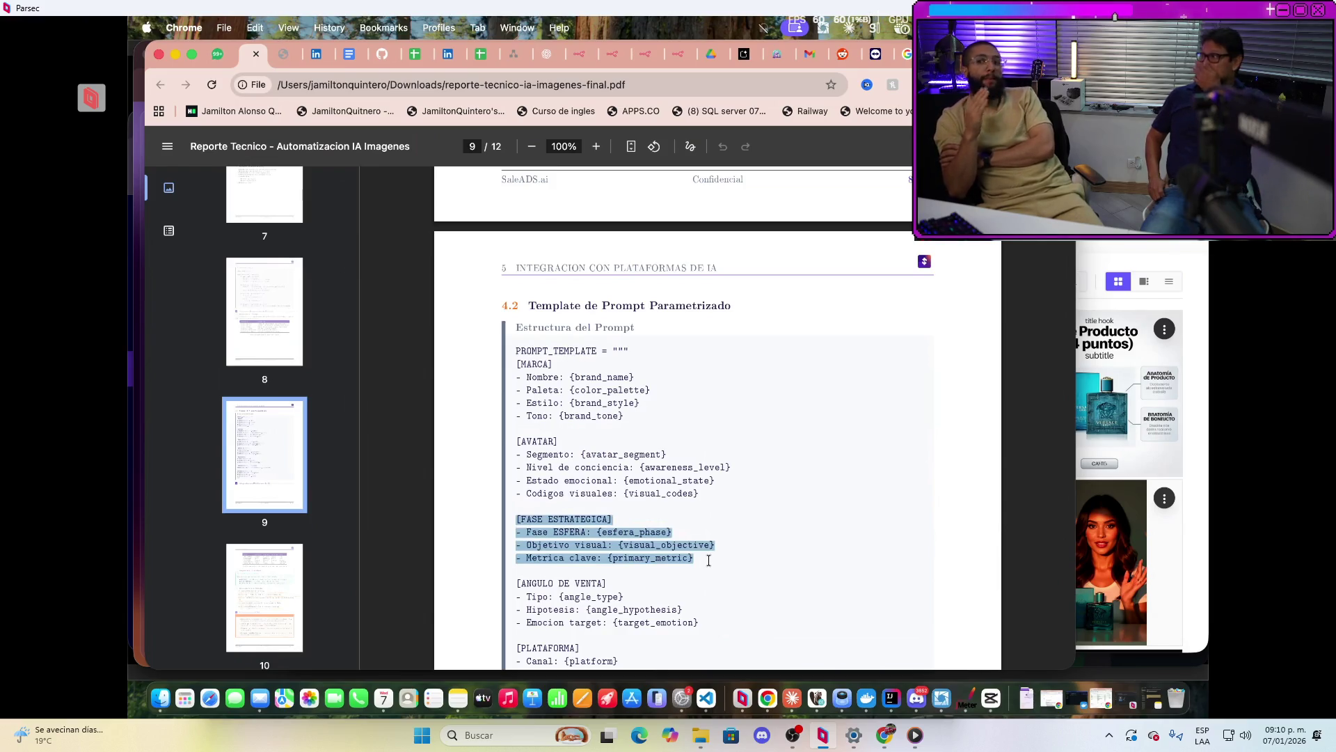
Scroll to the end of page 9's template, showing the technical parameters and section 5 heading
{"action": "scroll", "coordinate": [790, 506], "scroll_direction": "down", "scroll_amount": 4}
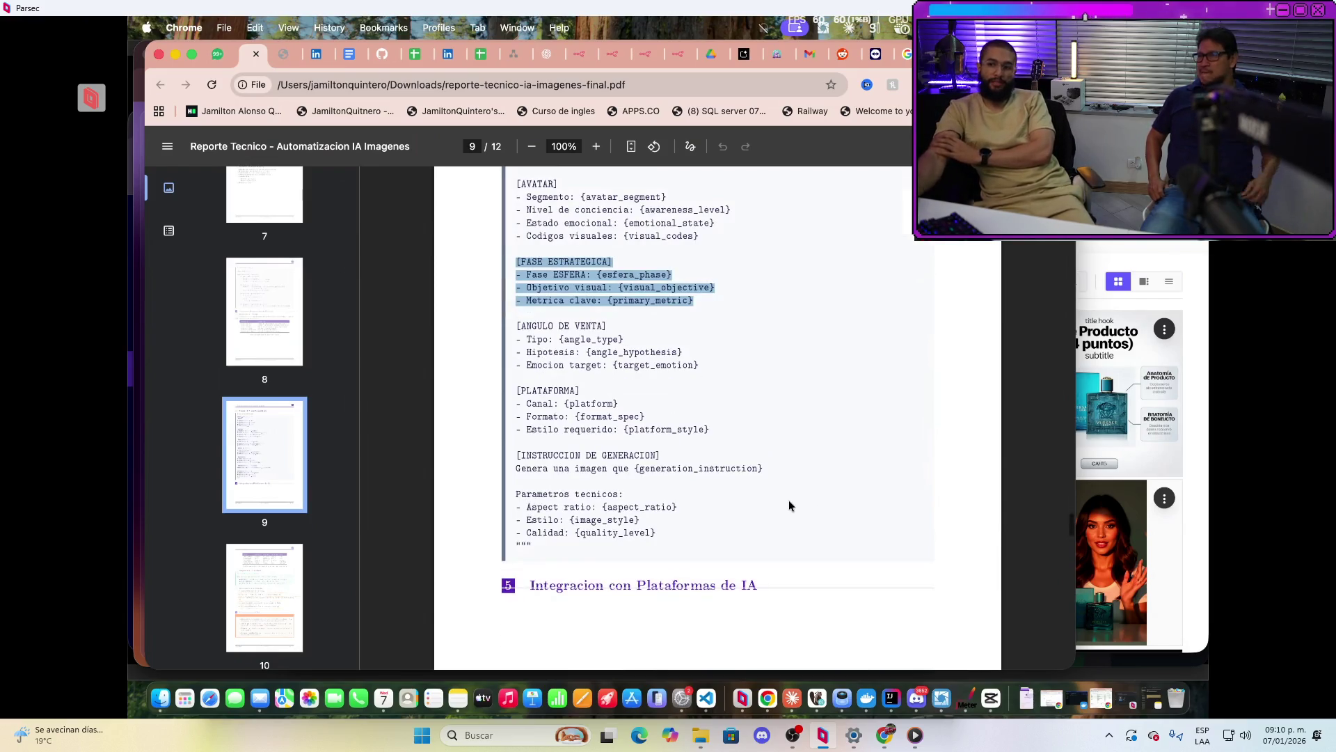
{"action": "scroll", "coordinate": [790, 506], "scroll_direction": "down", "scroll_amount": 10}
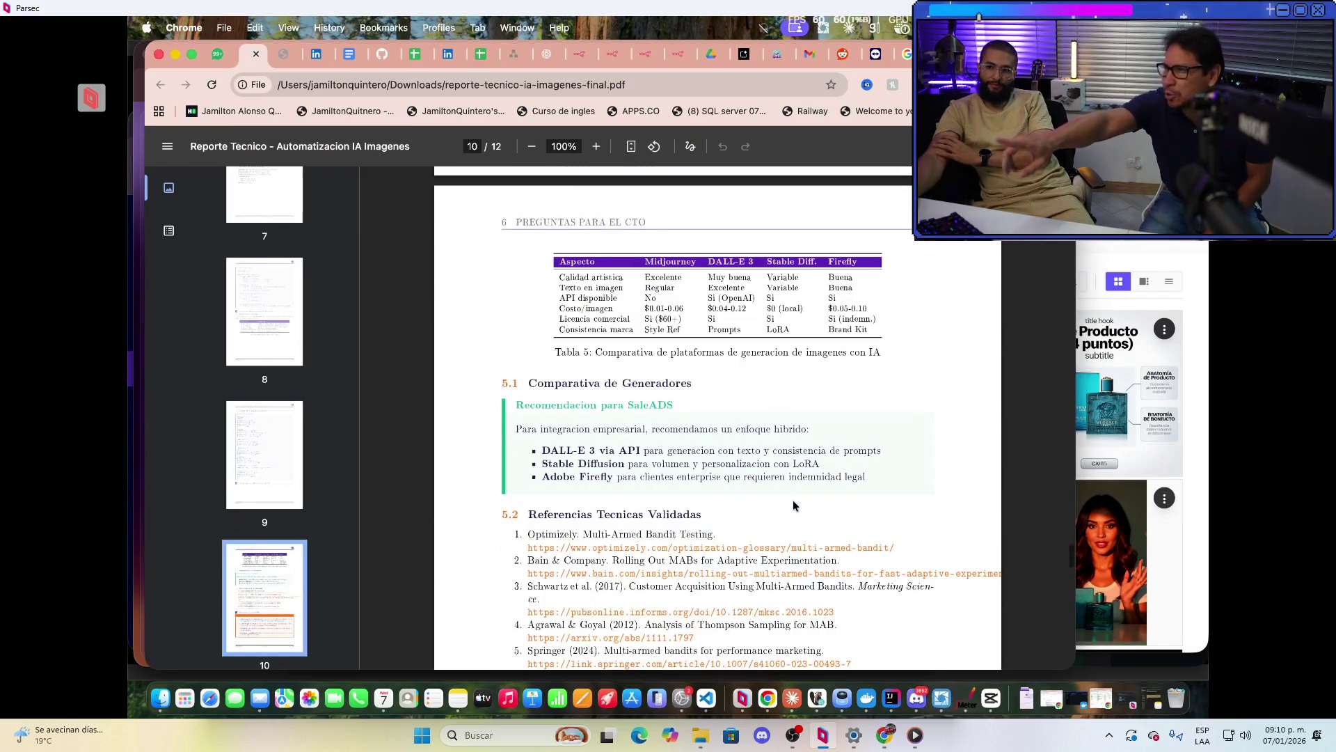
{"action": "scroll", "coordinate": [797, 500], "scroll_direction": "up", "scroll_amount": 10}
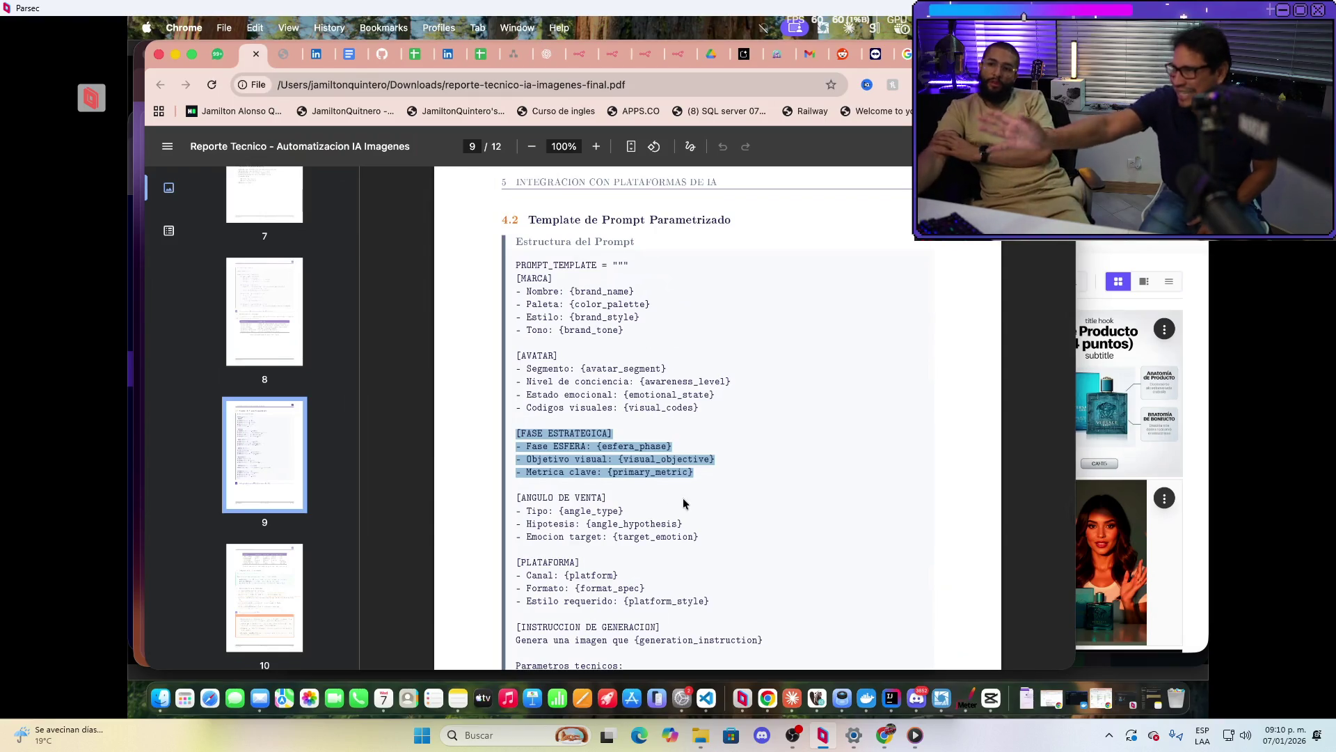
{"action": "scroll", "coordinate": [674, 501], "scroll_direction": "down", "scroll_amount": 2}
{"action": "scroll", "coordinate": [755, 526], "scroll_direction": "down", "scroll_amount": 10}
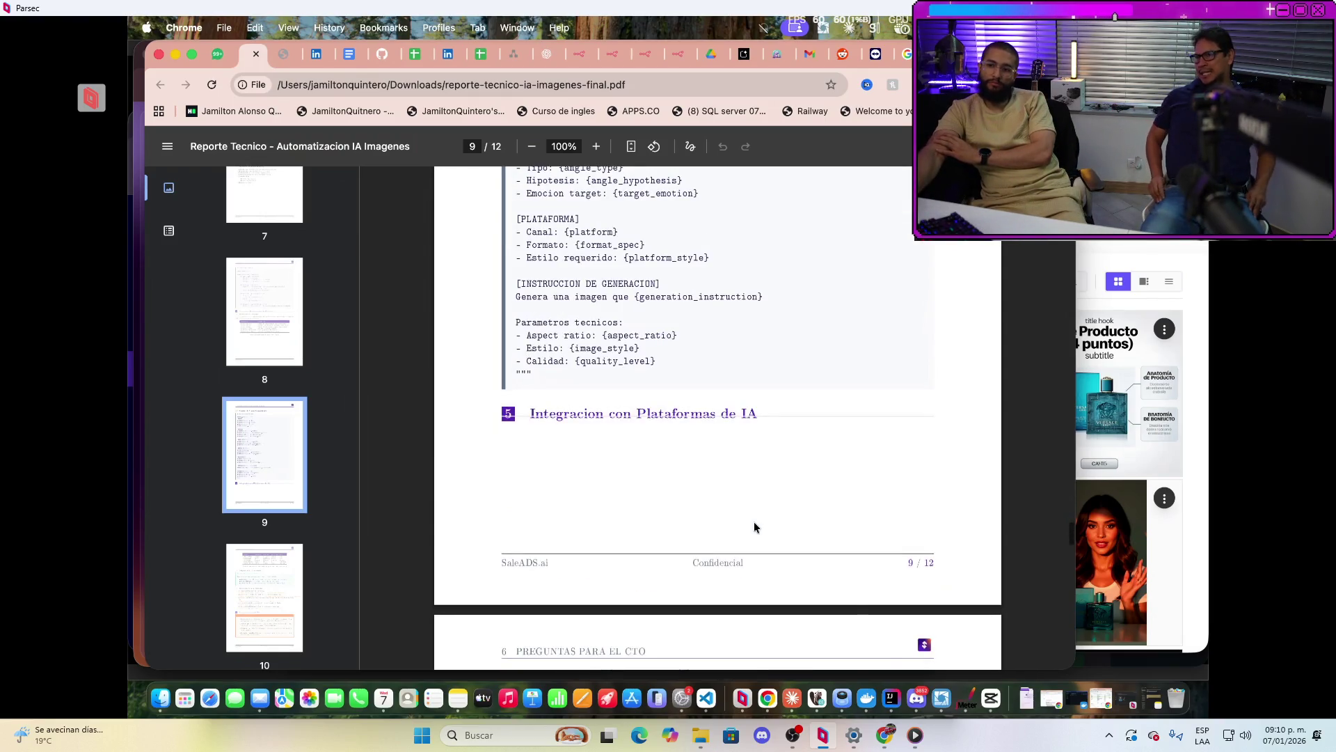
Scroll to page 10's Preguntas para el CTO box and highlight its four questions
{"action": "scroll", "coordinate": [754, 520], "scroll_direction": "down", "scroll_amount": 12}
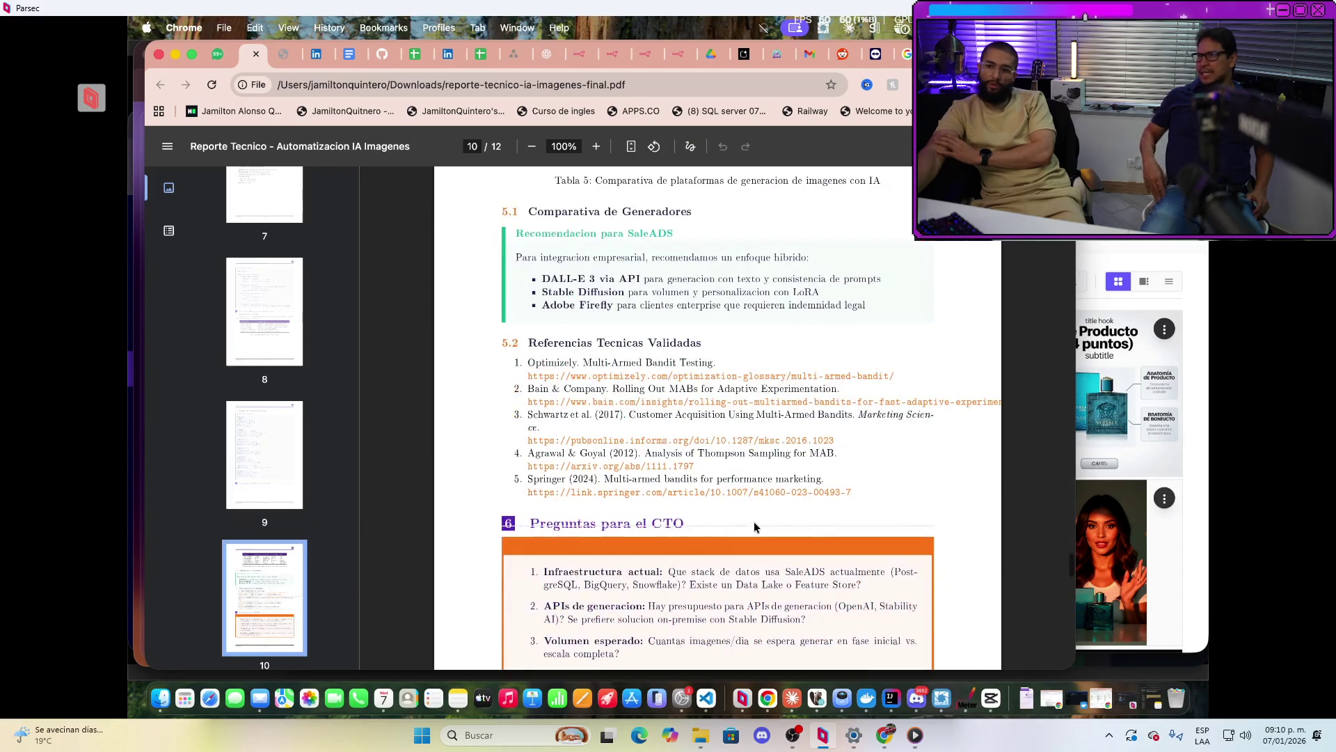
{"action": "scroll", "coordinate": [737, 542], "scroll_direction": "down", "scroll_amount": 10}
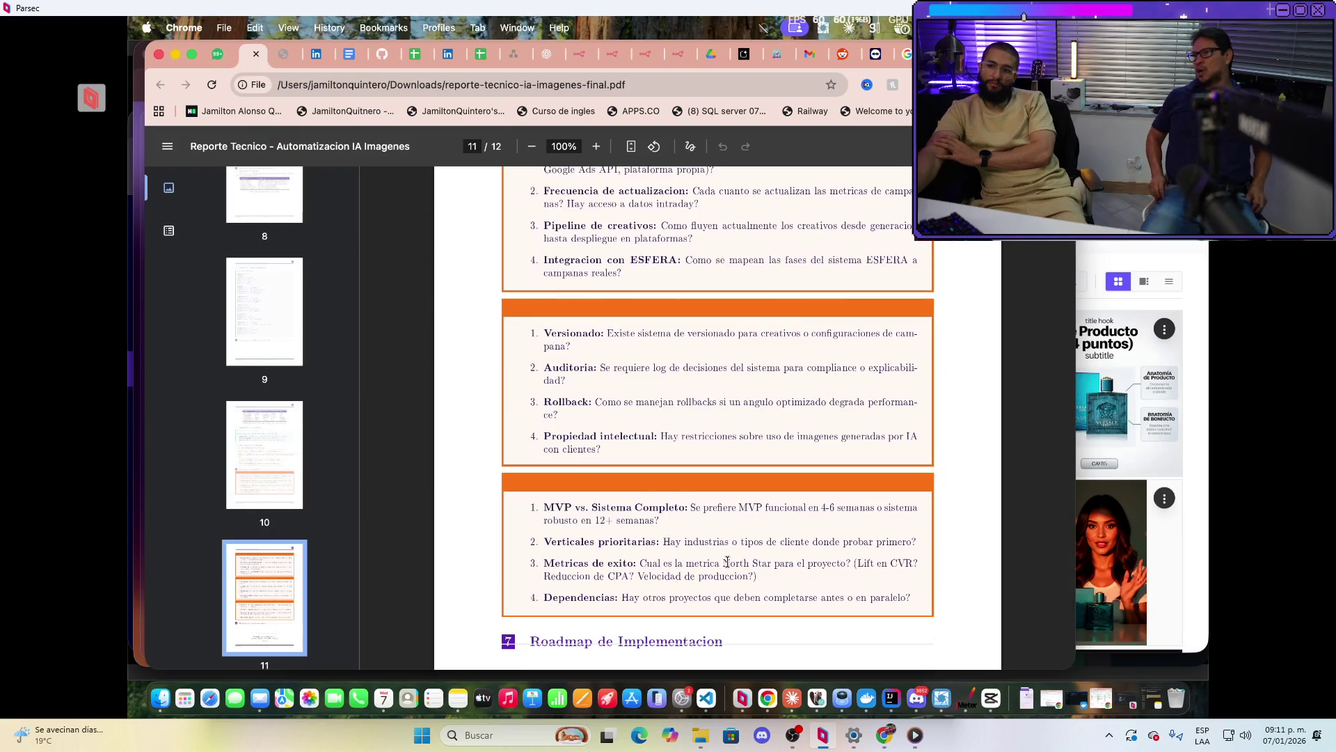
{"action": "scroll", "coordinate": [727, 562], "scroll_direction": "up", "scroll_amount": 4}
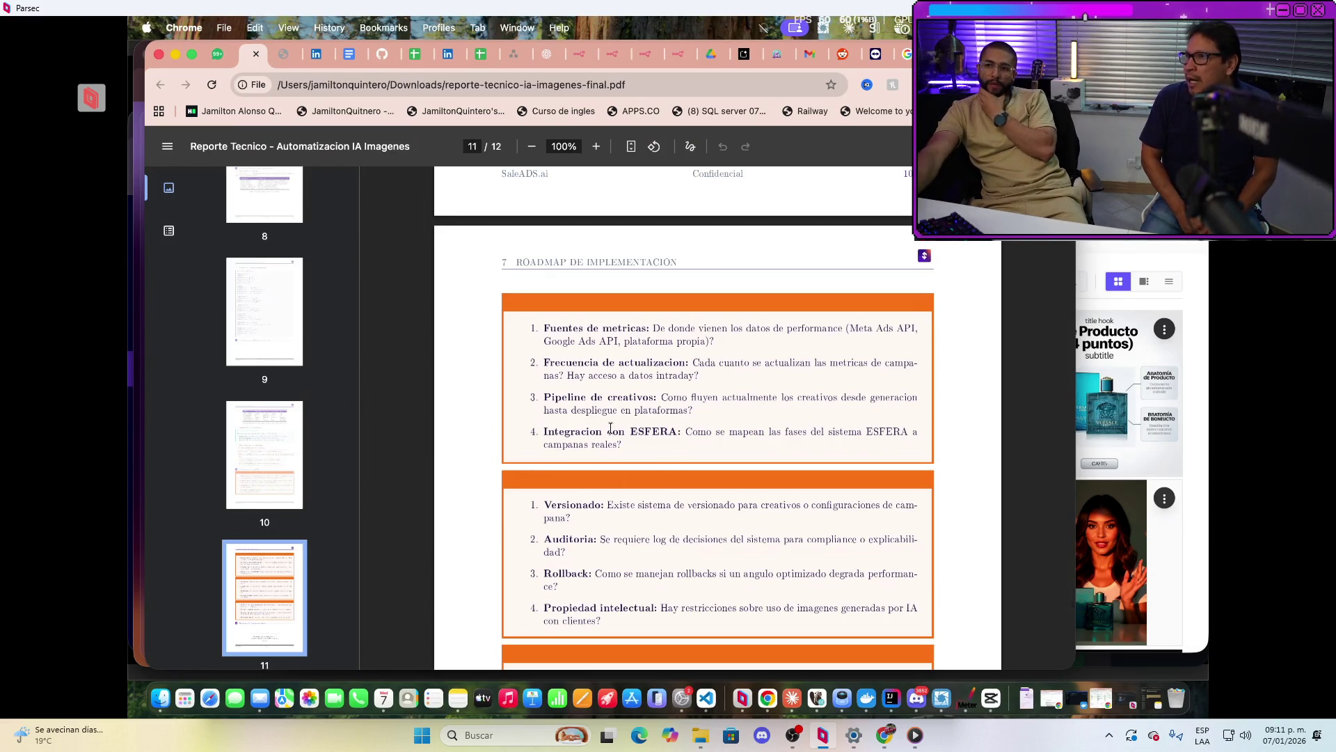
{"action": "scroll", "coordinate": [611, 428], "scroll_direction": "up", "scroll_amount": 15}
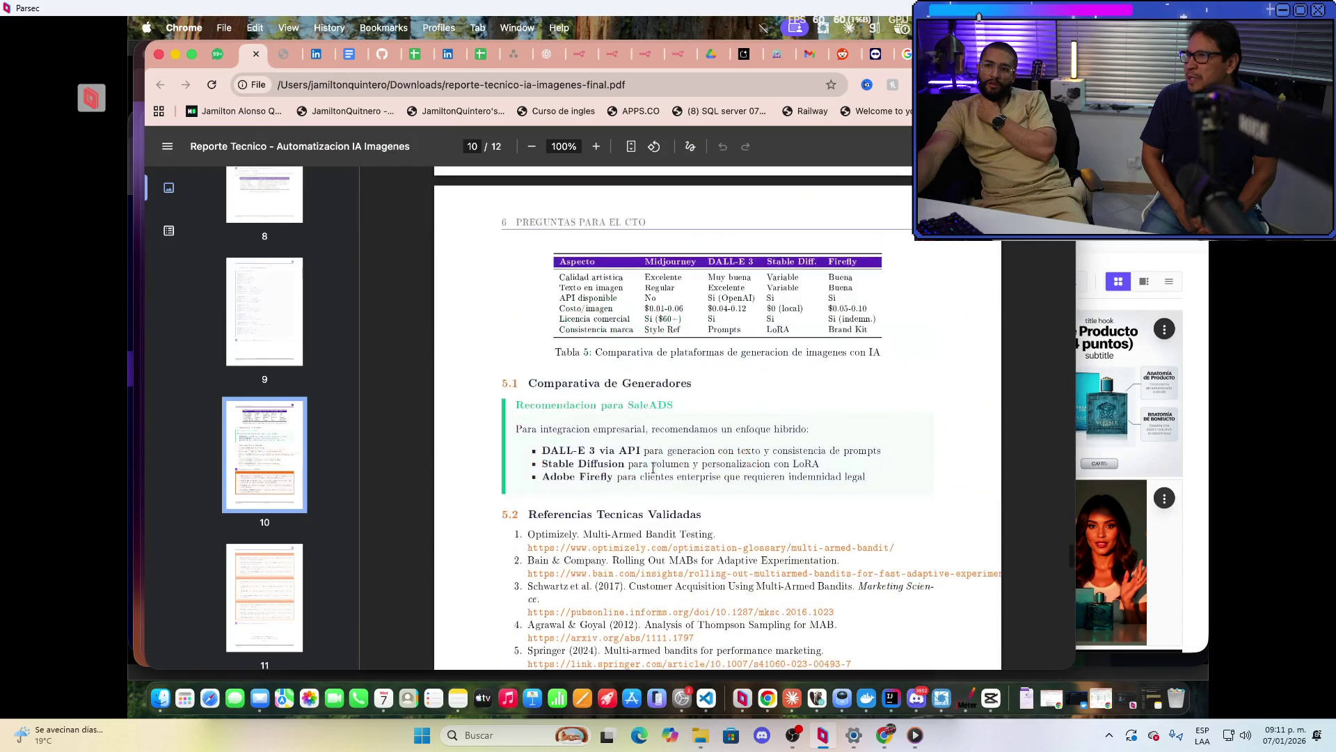
{"action": "scroll", "coordinate": [682, 593], "scroll_direction": "down", "scroll_amount": 5}
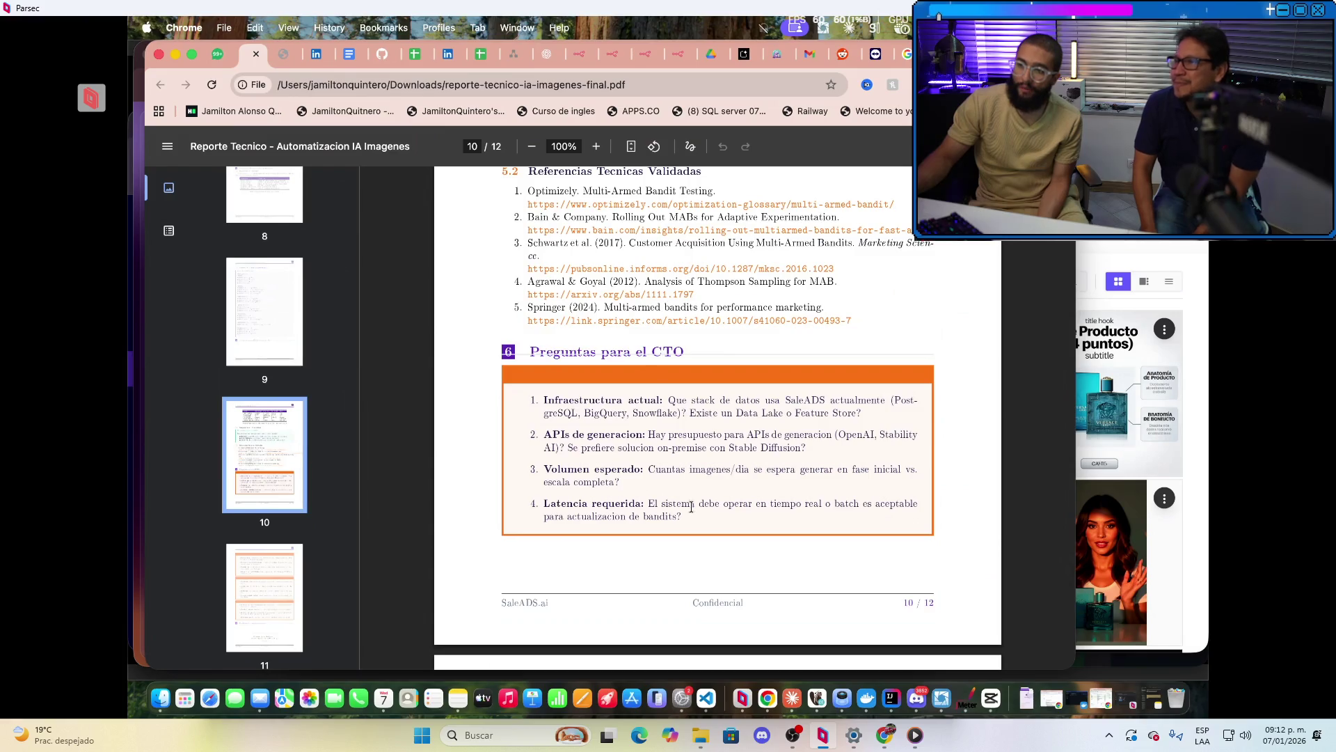
{"action": "left_click_drag", "start_coordinate": [683, 518], "coordinate": [527, 395]}
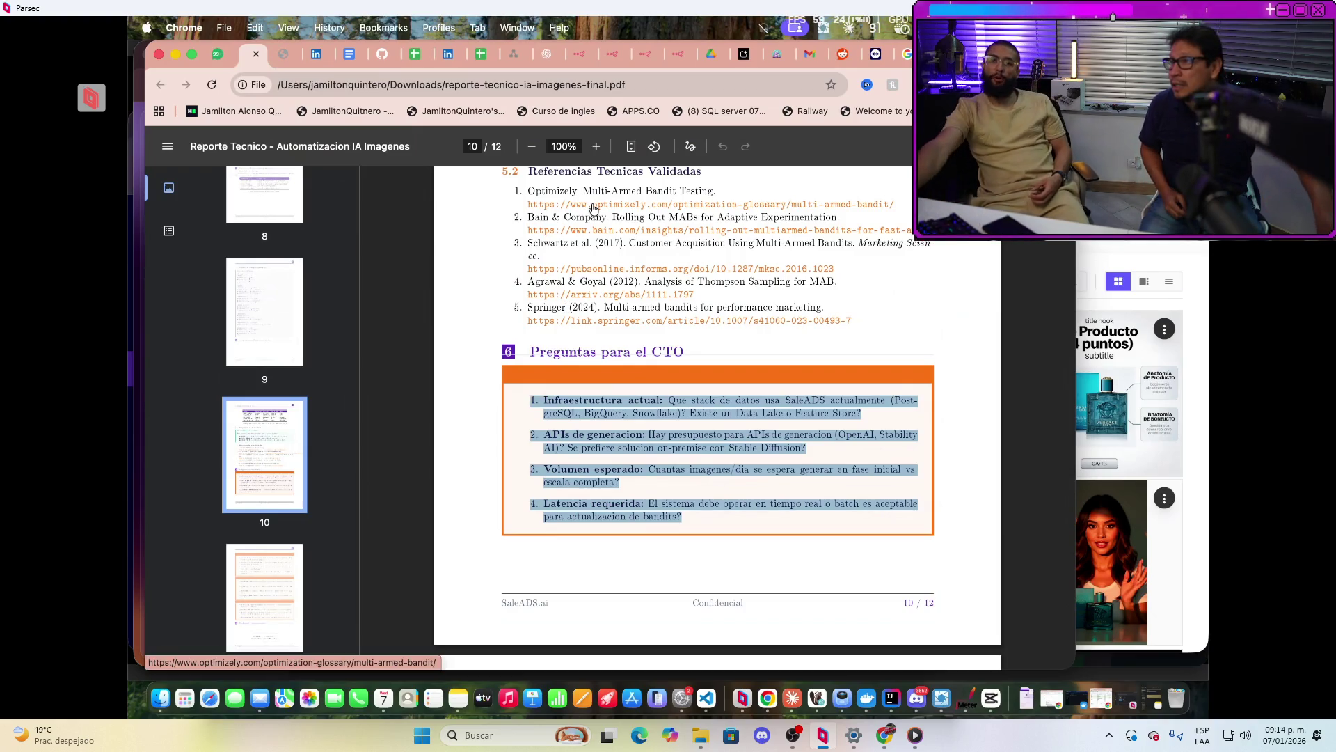
Switch to prompt-generador-v2.pdf, showing its 8-page Prompt Generador cover page
{"action": "left_click", "coordinate": [301, 66]}
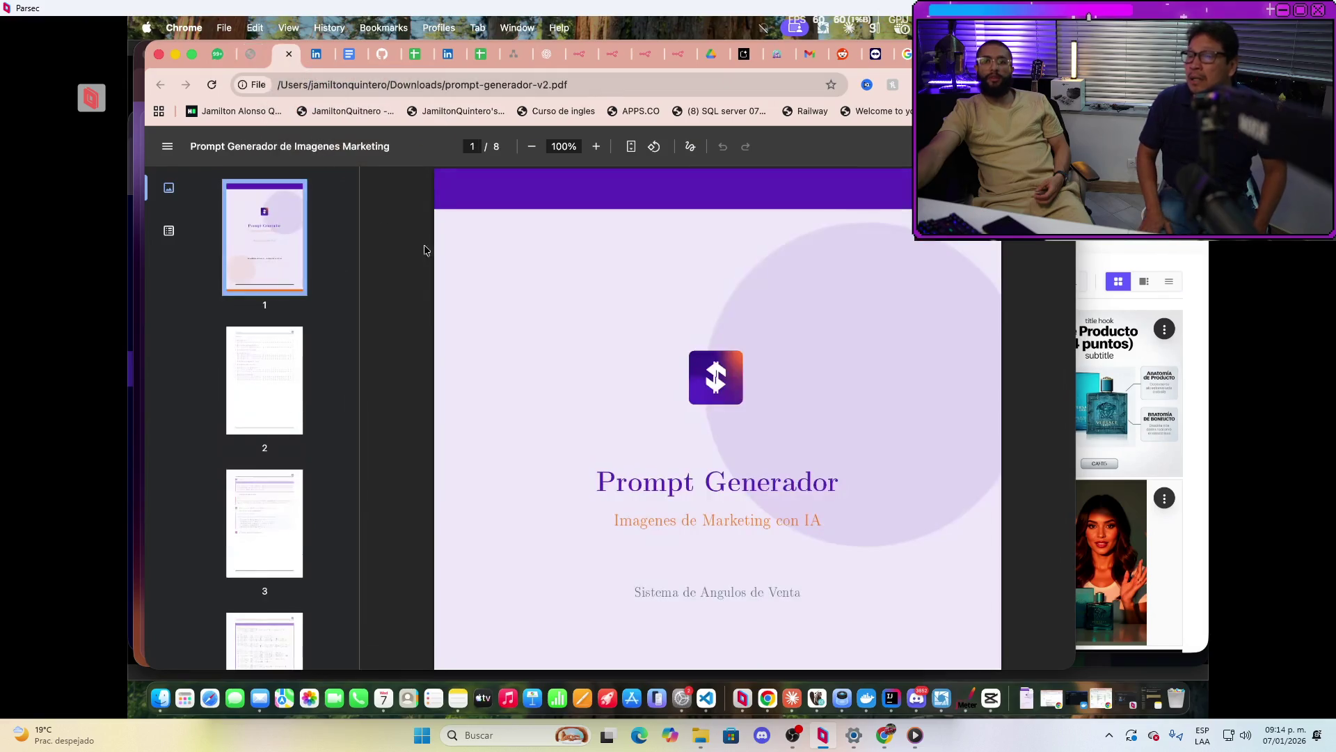
Scroll from page 4 through pages 5–6 to page 7's IA Image Readiness Checklist and SaleADS.ai workflow
{"action": "scroll", "coordinate": [801, 512], "scroll_direction": "down", "scroll_amount": 20}
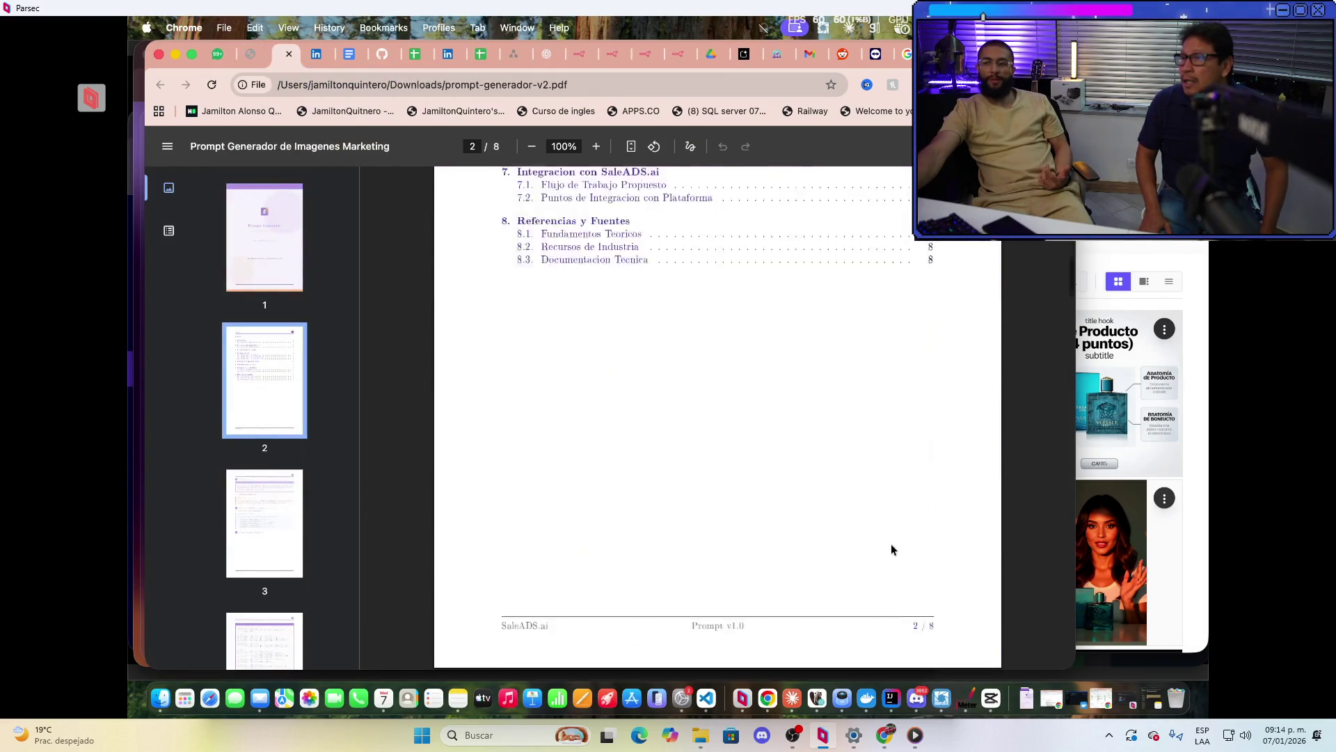
{"action": "scroll", "coordinate": [903, 488], "scroll_direction": "up", "scroll_amount": 5}
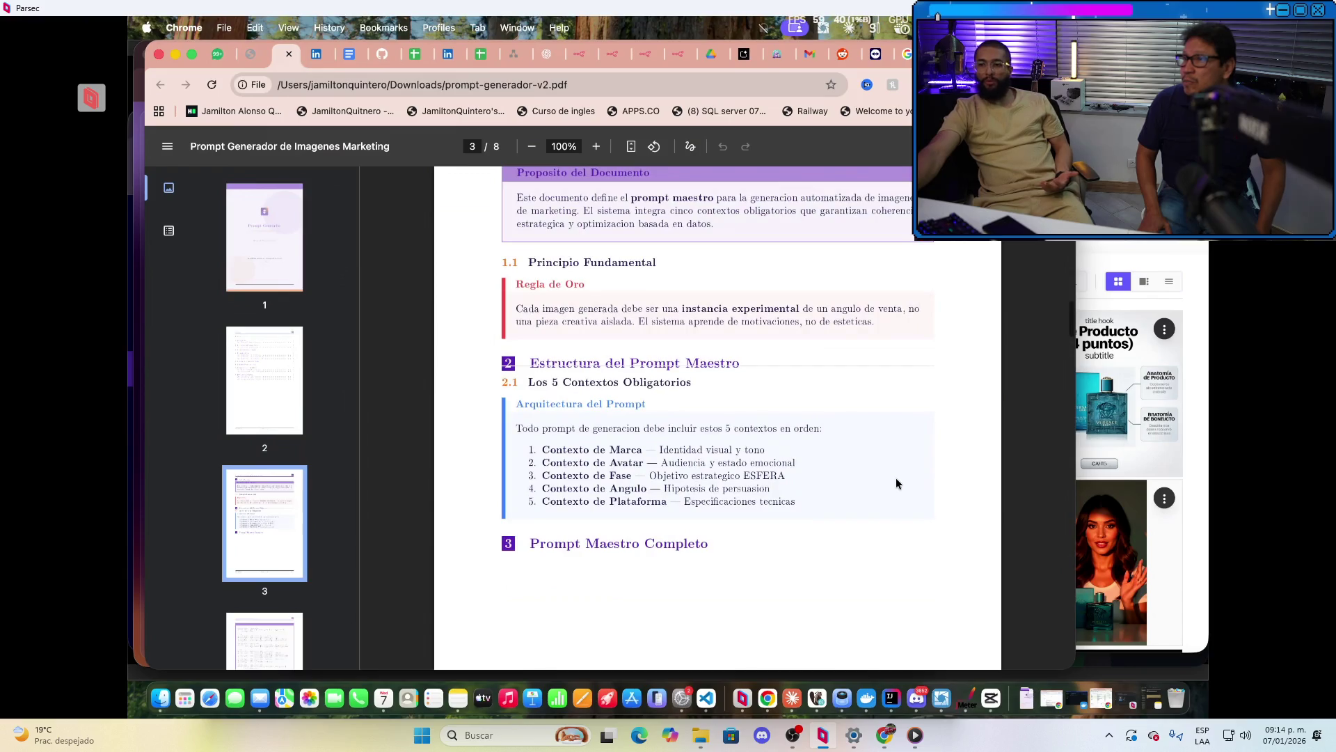
{"action": "scroll", "coordinate": [895, 477], "scroll_direction": "down", "scroll_amount": 10}
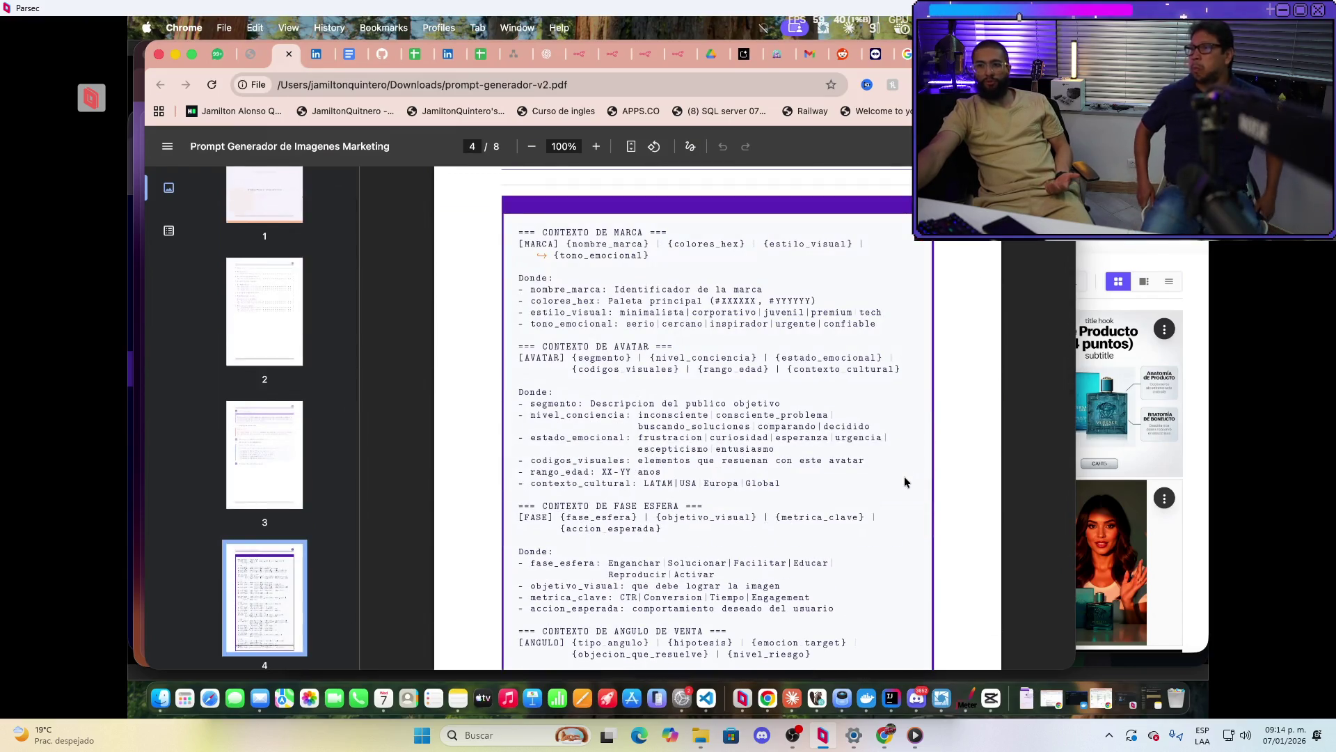
{"action": "scroll", "coordinate": [905, 479], "scroll_direction": "down", "scroll_amount": 5}
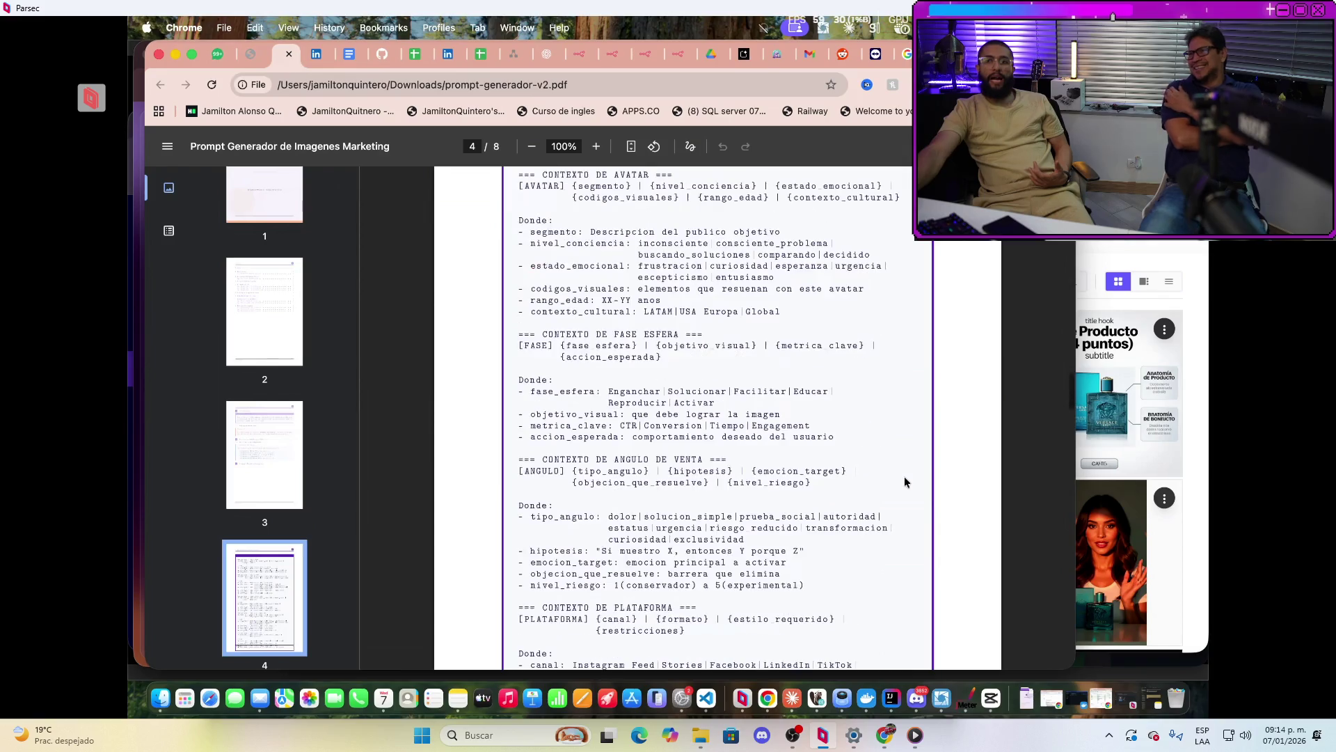
{"action": "scroll", "coordinate": [905, 479], "scroll_direction": "down", "scroll_amount": 5}
{"action": "scroll", "coordinate": [904, 481], "scroll_direction": "down", "scroll_amount": 3}
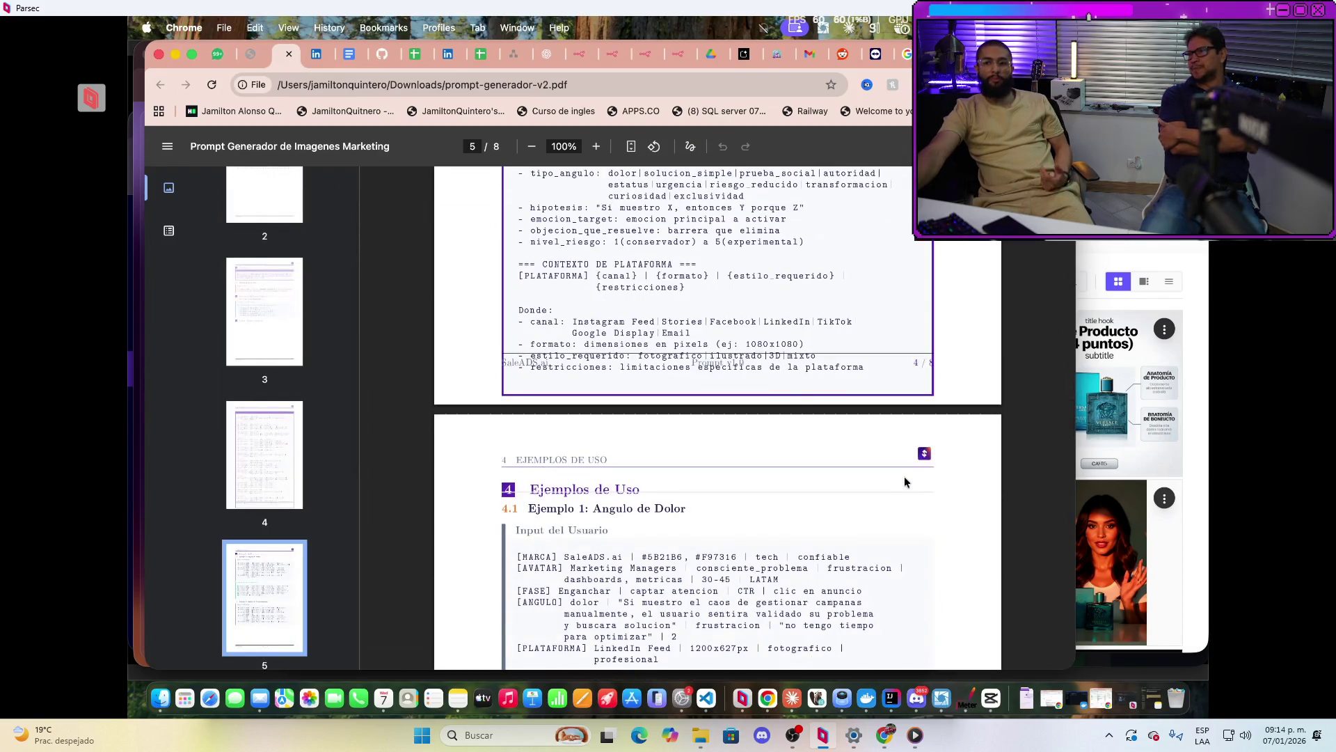
{"action": "scroll", "coordinate": [904, 480], "scroll_direction": "down", "scroll_amount": 6}
{"action": "scroll", "coordinate": [904, 480], "scroll_direction": "up", "scroll_amount": 3}
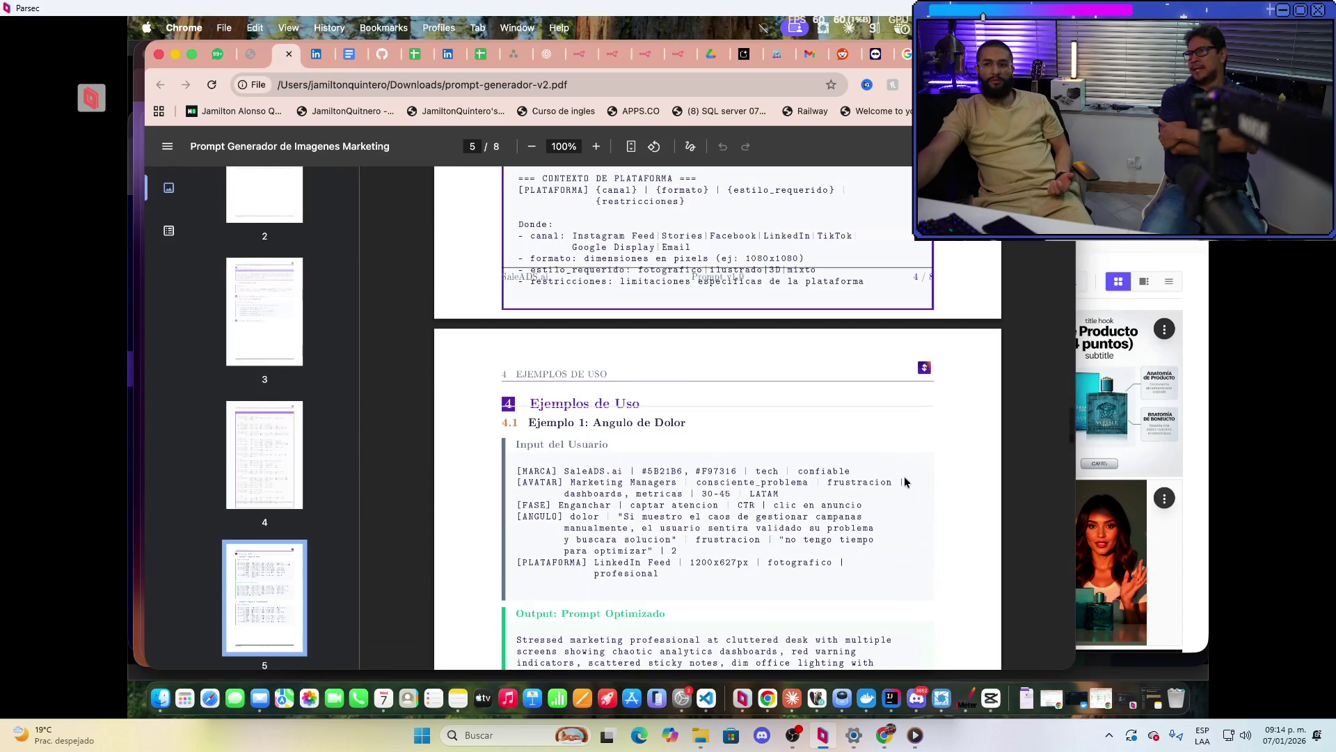
{"action": "scroll", "coordinate": [904, 480], "scroll_direction": "down", "scroll_amount": 6}
{"action": "scroll", "coordinate": [904, 476], "scroll_direction": "down", "scroll_amount": 15}
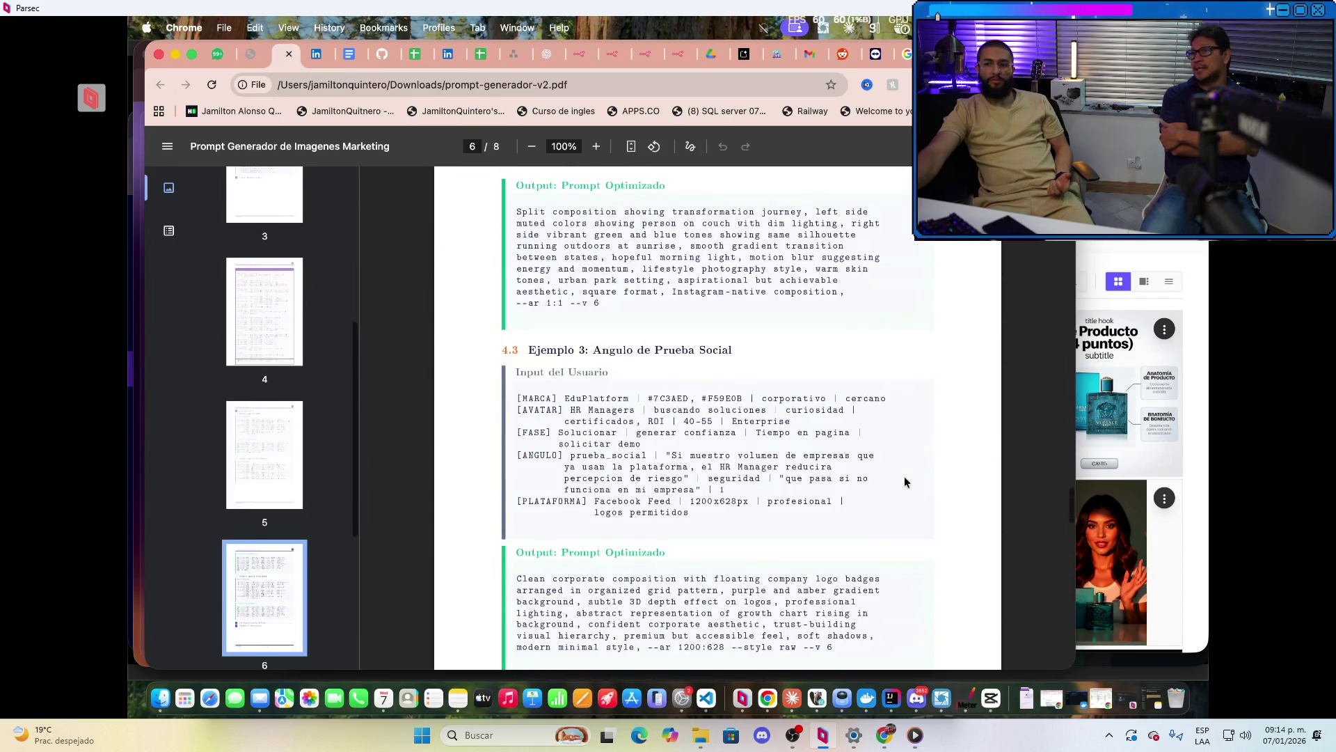
{"action": "scroll", "coordinate": [904, 476], "scroll_direction": "down", "scroll_amount": 6}
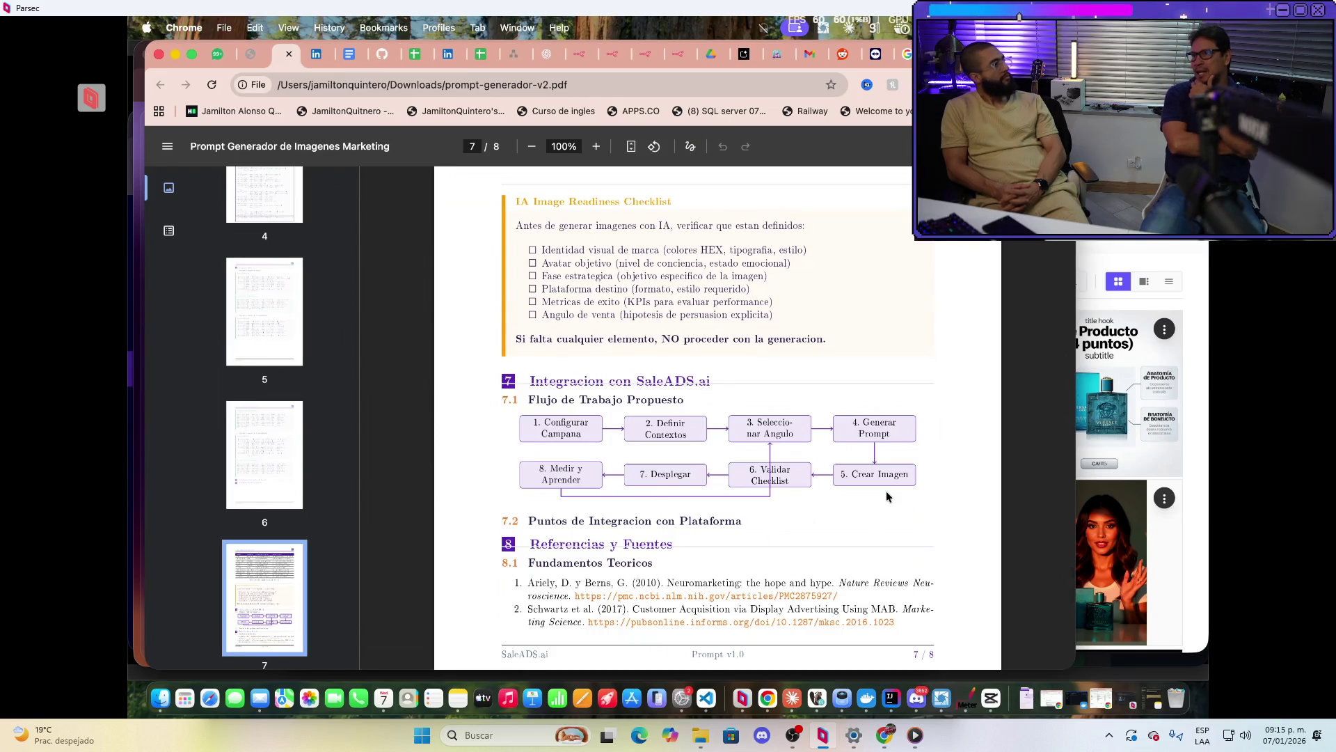
{"action": "scroll", "coordinate": [853, 571], "scroll_direction": "down", "scroll_amount": 2}
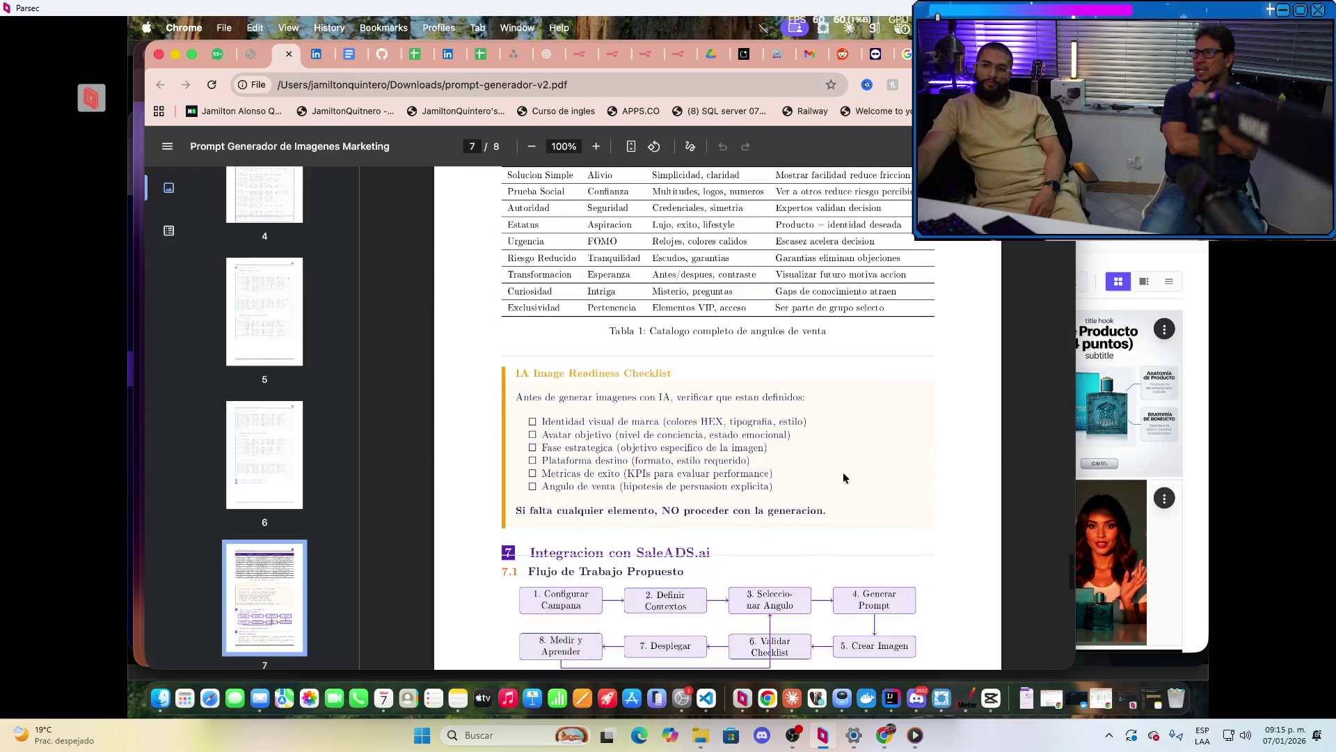
Scroll back to page 6's section 4.3 Ejemplo 3: Angulo de Prueba Social and its optimized prompt
{"action": "scroll", "coordinate": [844, 477], "scroll_direction": "up", "scroll_amount": 15}
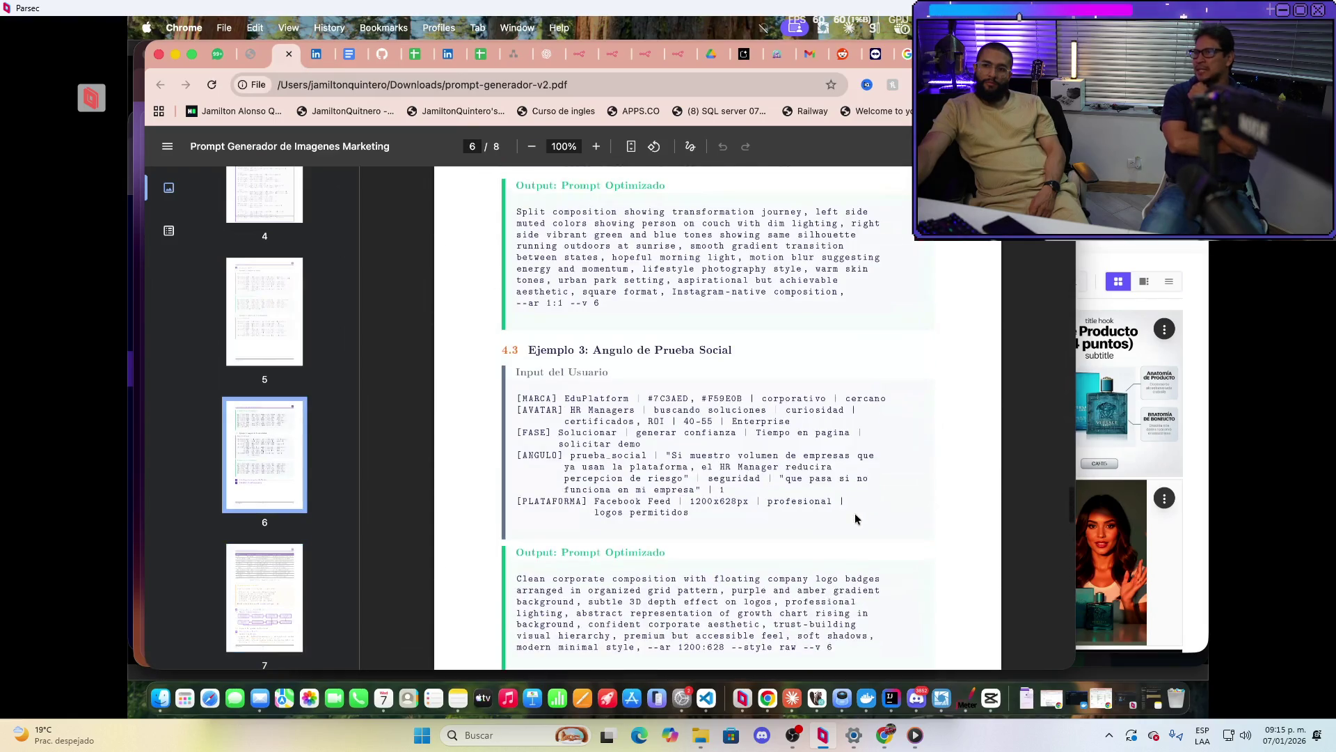
{"action": "scroll", "coordinate": [766, 526], "scroll_direction": "up", "scroll_amount": 4}
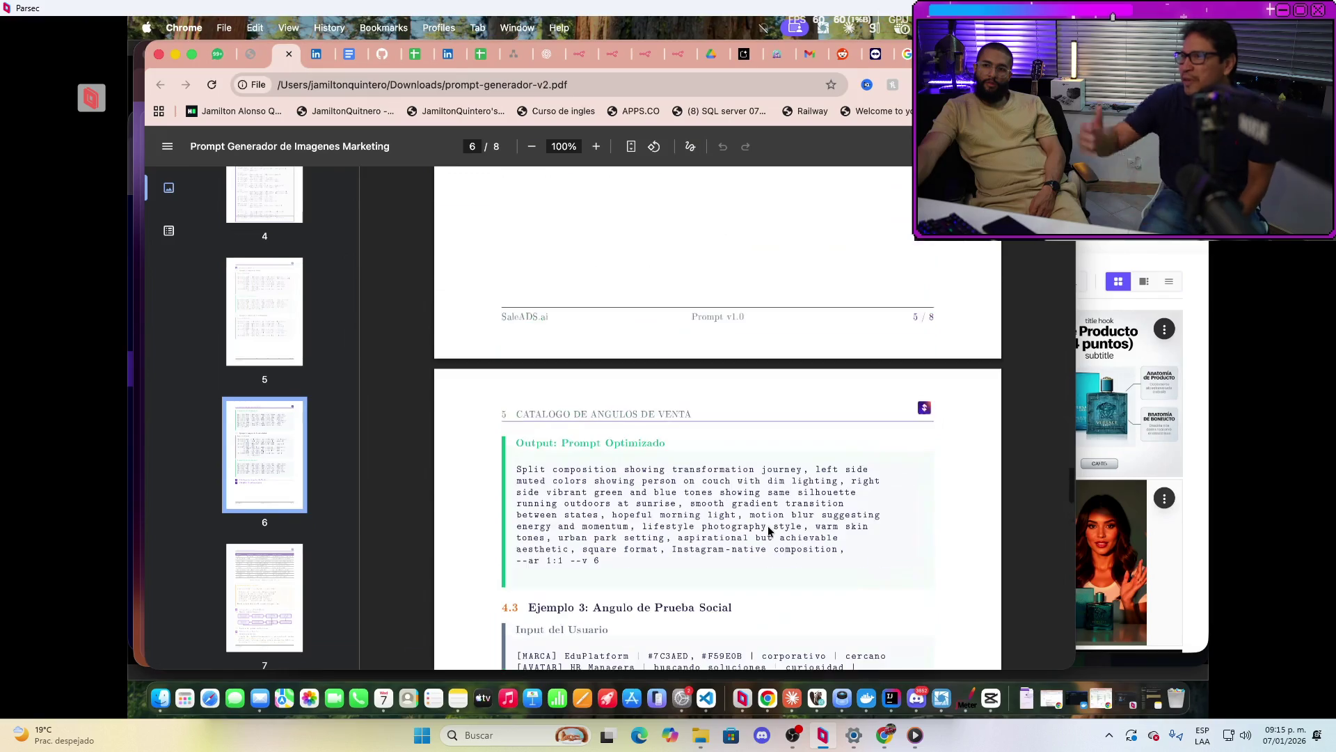
{"action": "scroll", "coordinate": [768, 528], "scroll_direction": "up", "scroll_amount": 5}
{"action": "scroll", "coordinate": [788, 524], "scroll_direction": "down", "scroll_amount": 5}
{"action": "scroll", "coordinate": [789, 523], "scroll_direction": "down", "scroll_amount": 4}
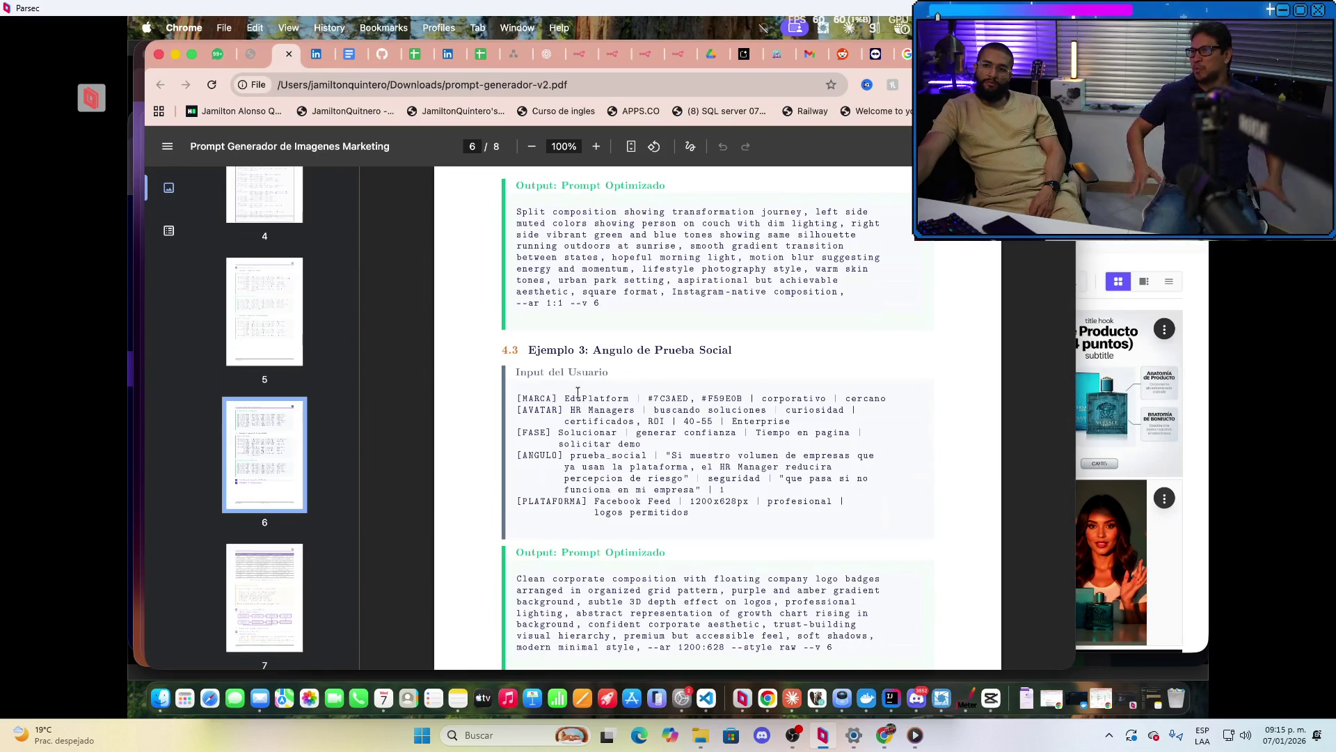
Highlight Ejemplo 3's MARCA, EduPlatform and avatar details, the full ANGULO value, then the PLATAFORMA Facebook Feed line
{"action": "double_click", "coordinate": [540, 399]}
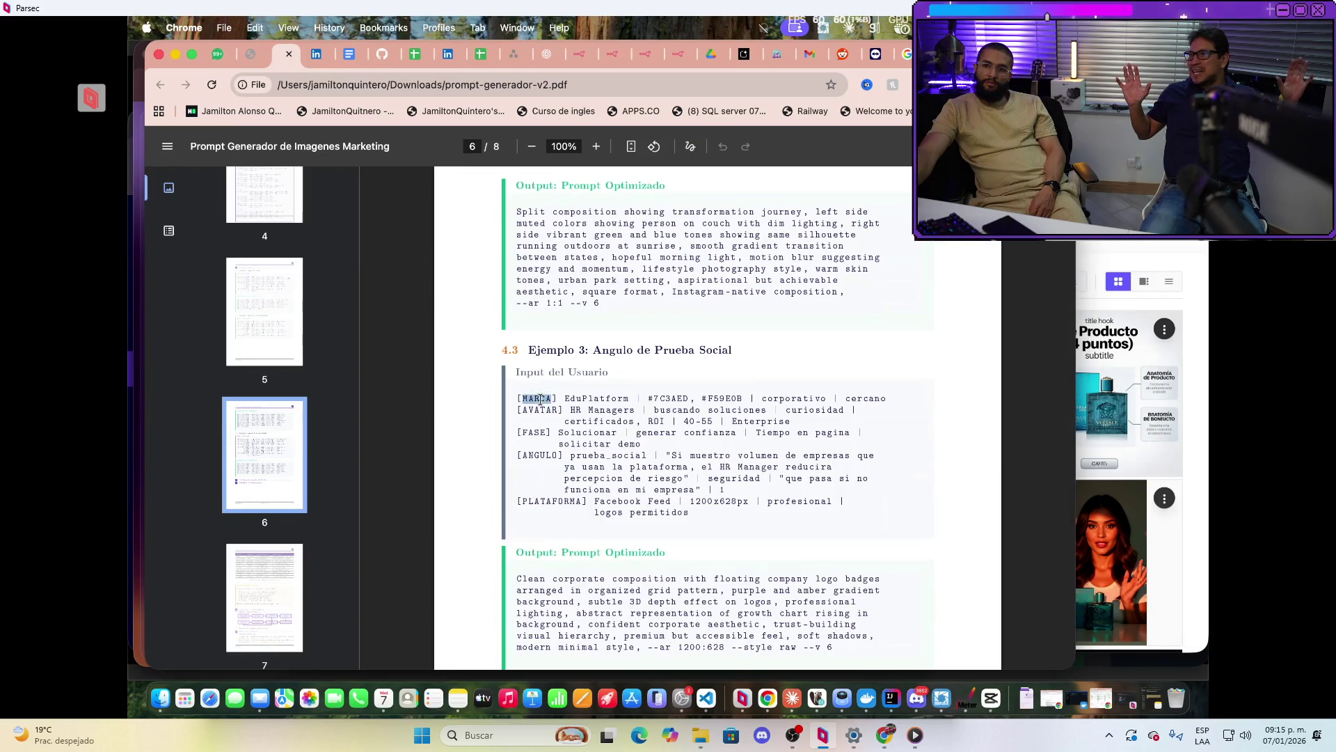
{"action": "double_click", "coordinate": [599, 401]}
{"action": "mouse_move", "coordinate": [567, 402]}
{"action": "left_mouse_down"}
{"action": "mouse_move", "coordinate": [789, 425]}
{"action": "mouse_move", "coordinate": [750, 437]}
{"action": "mouse_move", "coordinate": [862, 438]}
{"action": "mouse_move", "coordinate": [831, 415]}
{"action": "mouse_move", "coordinate": [789, 423]}
{"action": "left_mouse_up"}
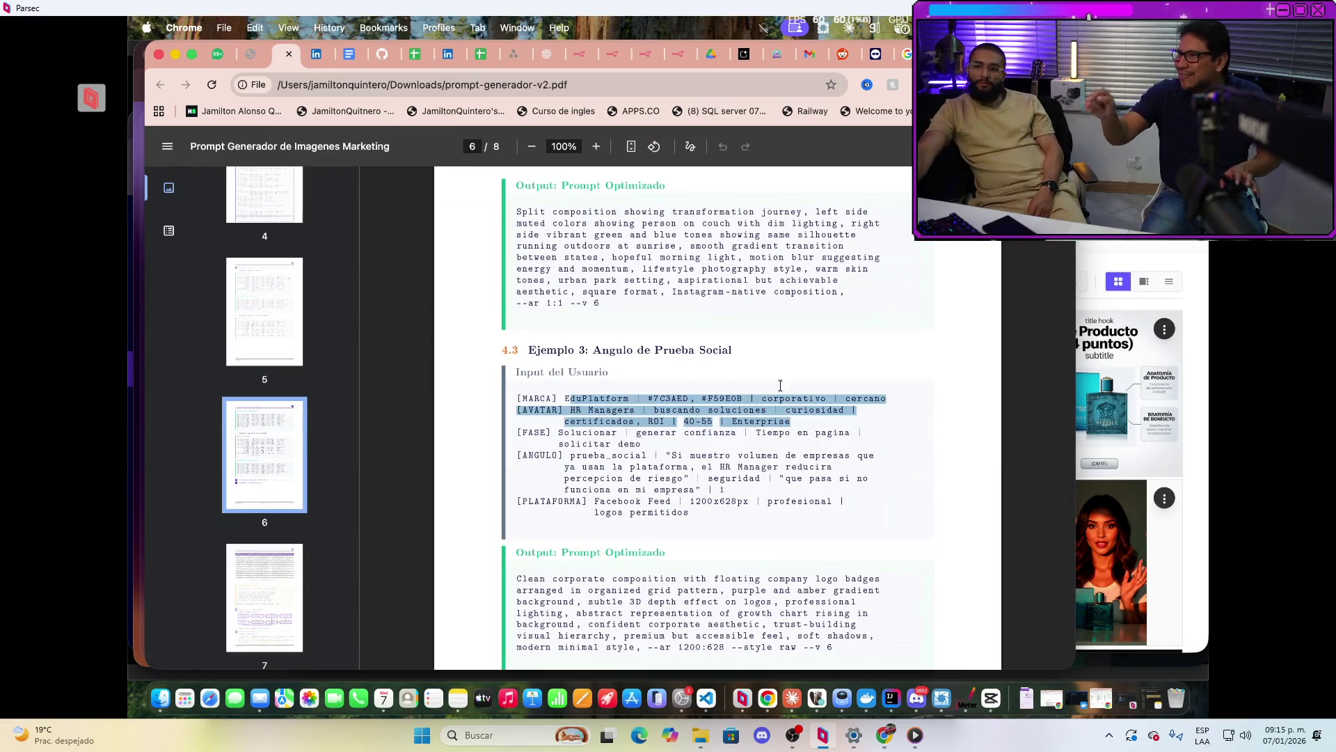
{"action": "mouse_move", "coordinate": [731, 481]}
{"action": "left_mouse_down"}
{"action": "mouse_move", "coordinate": [705, 488]}
{"action": "mouse_move", "coordinate": [746, 503]}
{"action": "mouse_move", "coordinate": [668, 464]}
{"action": "mouse_move", "coordinate": [565, 466]}
{"action": "mouse_move", "coordinate": [559, 445]}
{"action": "mouse_move", "coordinate": [570, 455]}
{"action": "left_mouse_up"}
{"action": "left_click", "coordinate": [705, 488]}
{"action": "left_click", "coordinate": [720, 486]}
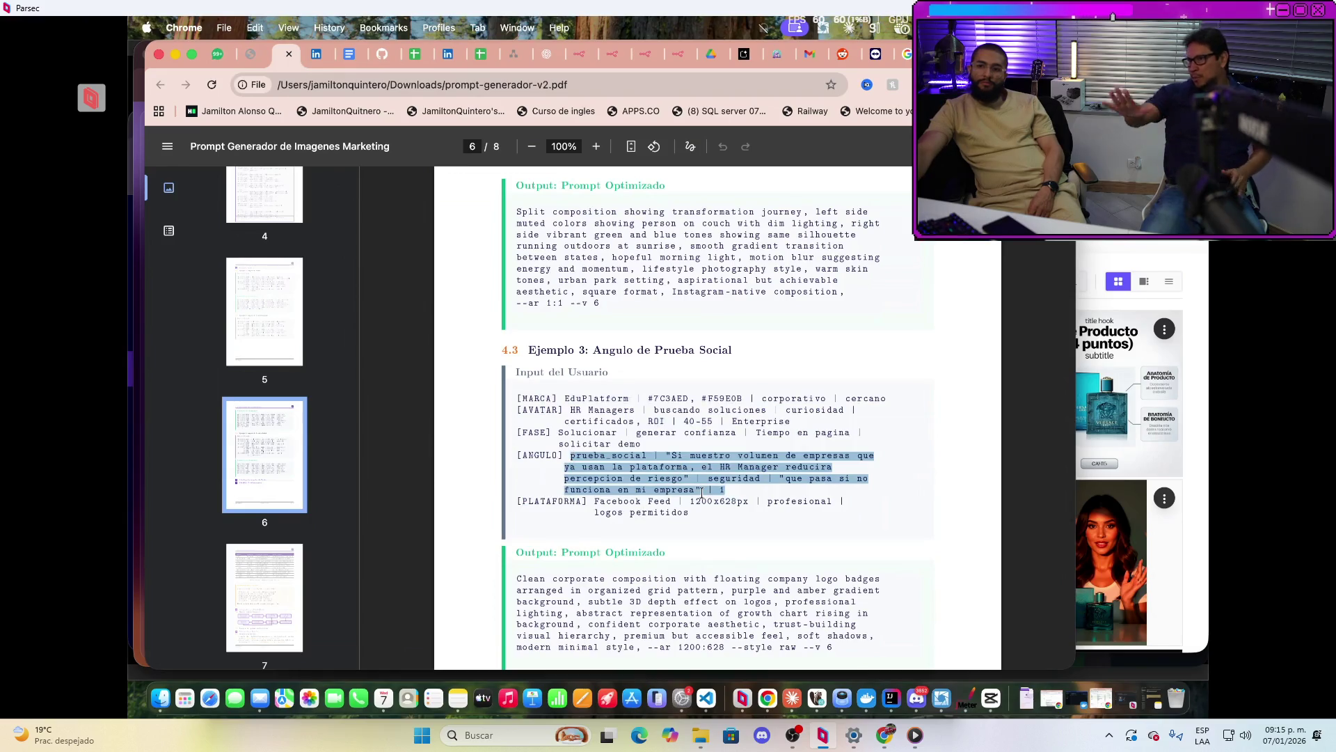
{"action": "mouse_move", "coordinate": [689, 513]}
{"action": "left_mouse_down"}
{"action": "mouse_move", "coordinate": [602, 491]}
{"action": "mouse_move", "coordinate": [585, 504]}
{"action": "mouse_move", "coordinate": [516, 501]}
{"action": "left_mouse_up"}
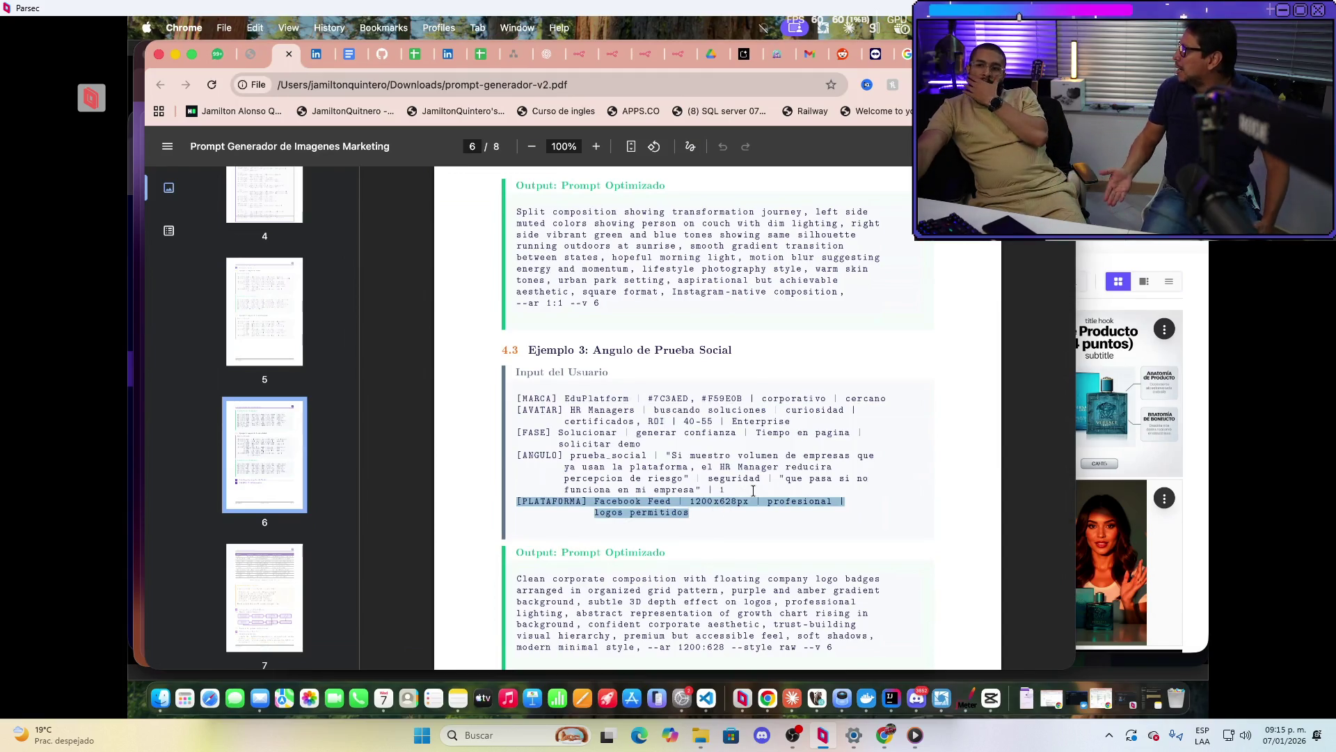
{"action": "scroll", "coordinate": [695, 515], "scroll_direction": "down", "scroll_amount": 5}
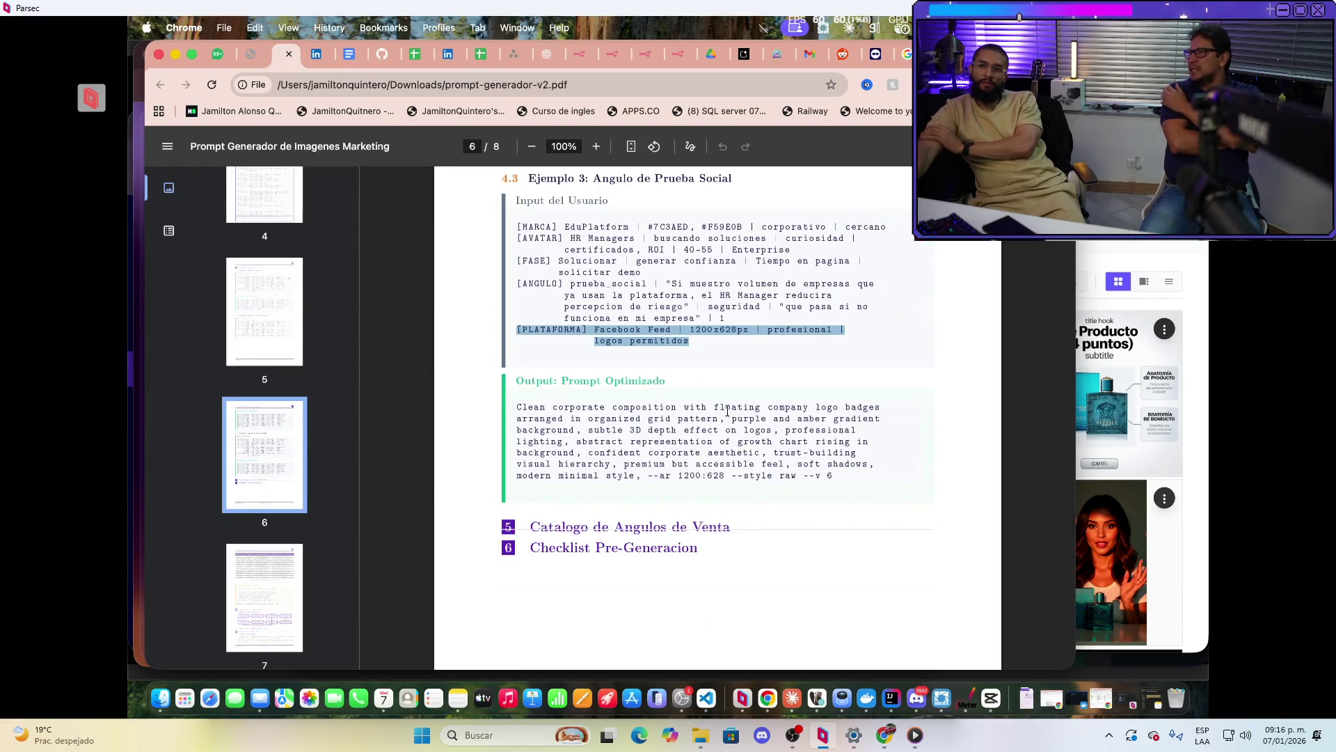
Scroll back to page 3's list of the 5 Contextos Obligatorios before section 3 Prompt Maestro Completo
{"action": "scroll", "coordinate": [746, 462], "scroll_direction": "up", "scroll_amount": 10}
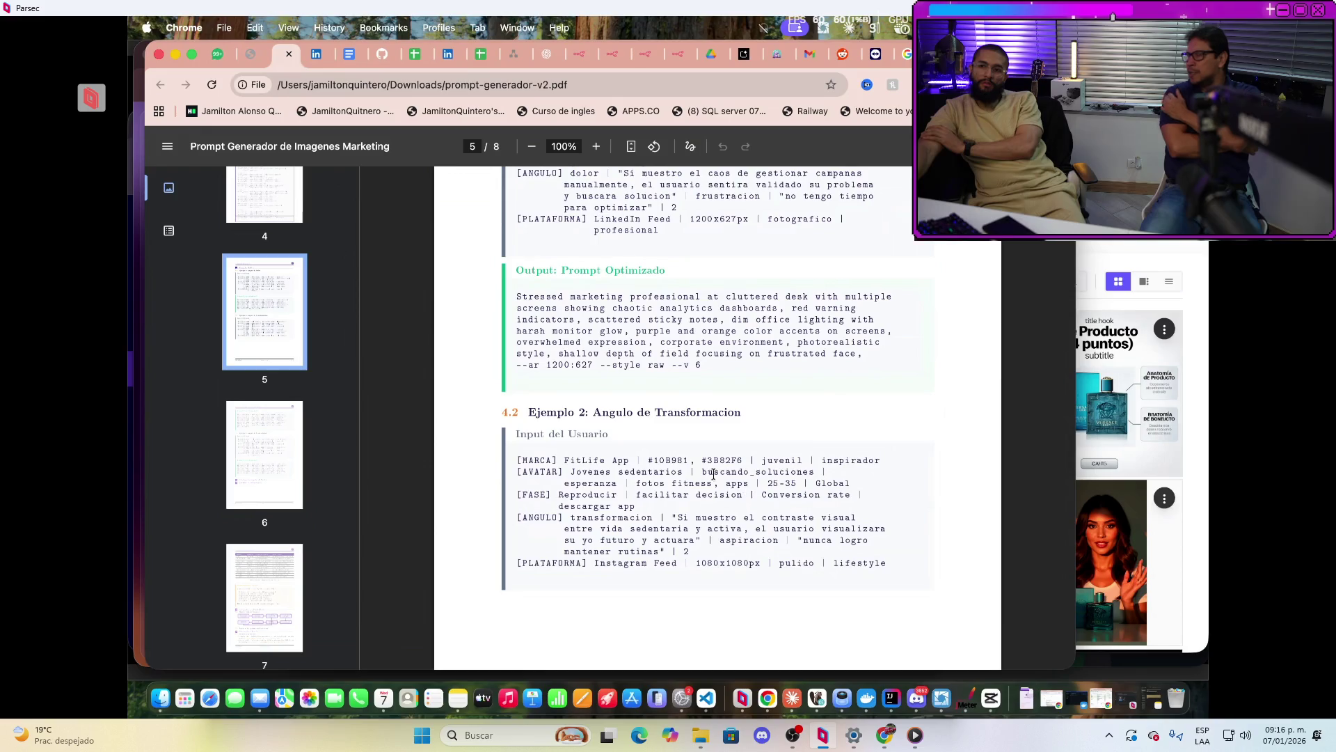
{"action": "scroll", "coordinate": [707, 456], "scroll_direction": "up", "scroll_amount": 15}
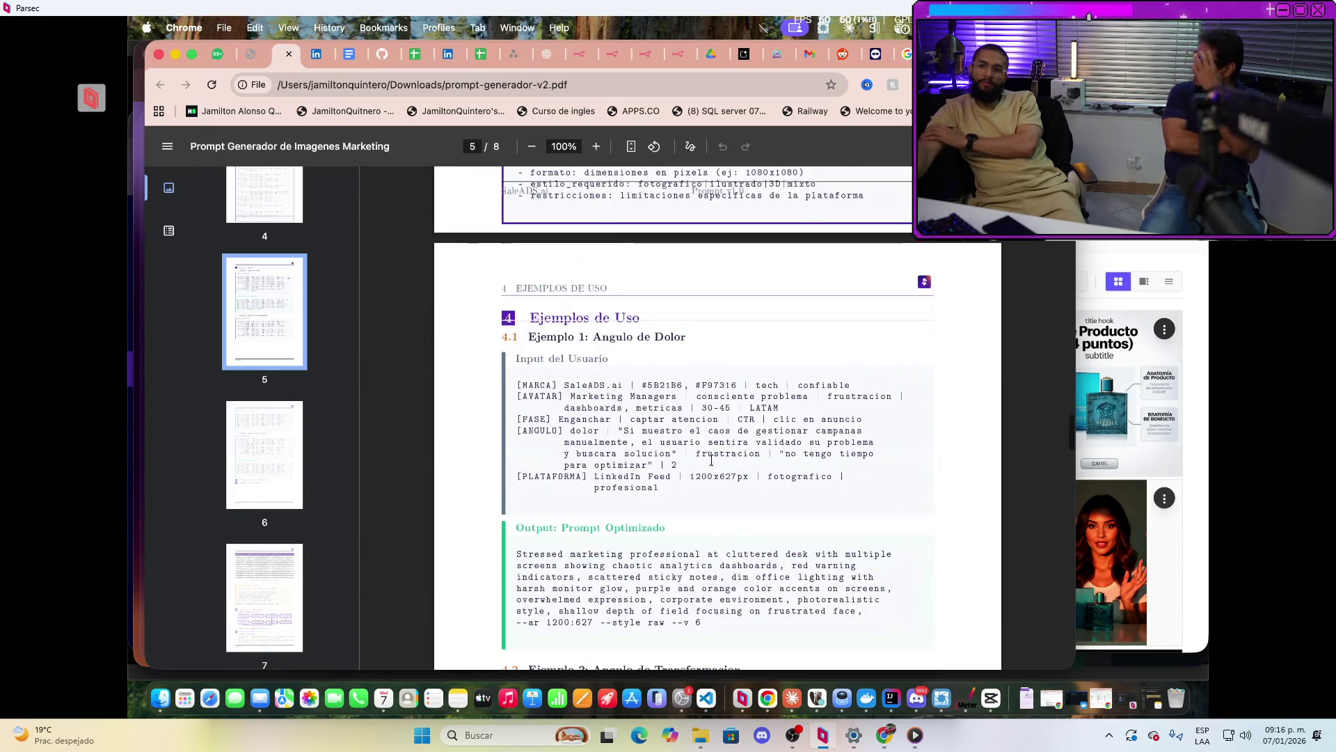
{"action": "scroll", "coordinate": [713, 461], "scroll_direction": "up", "scroll_amount": 10}
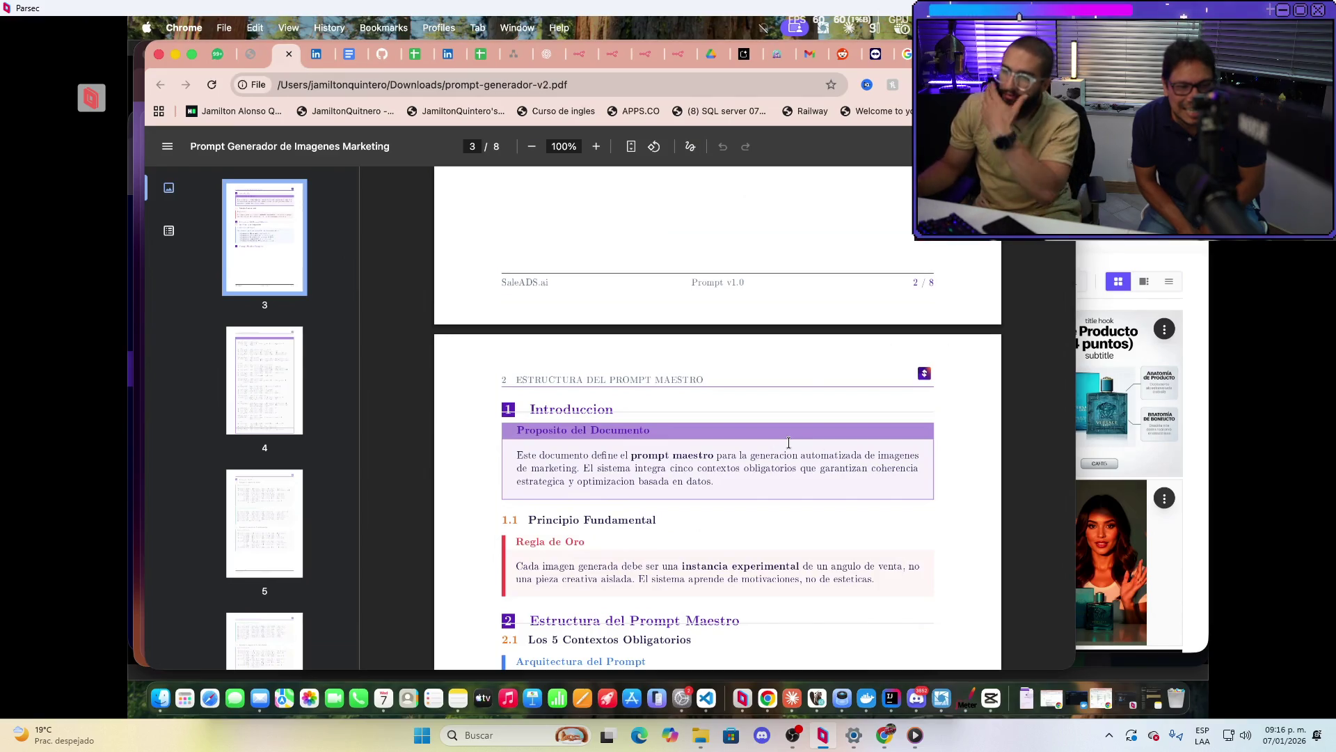
{"action": "scroll", "coordinate": [789, 443], "scroll_direction": "down", "scroll_amount": 4}
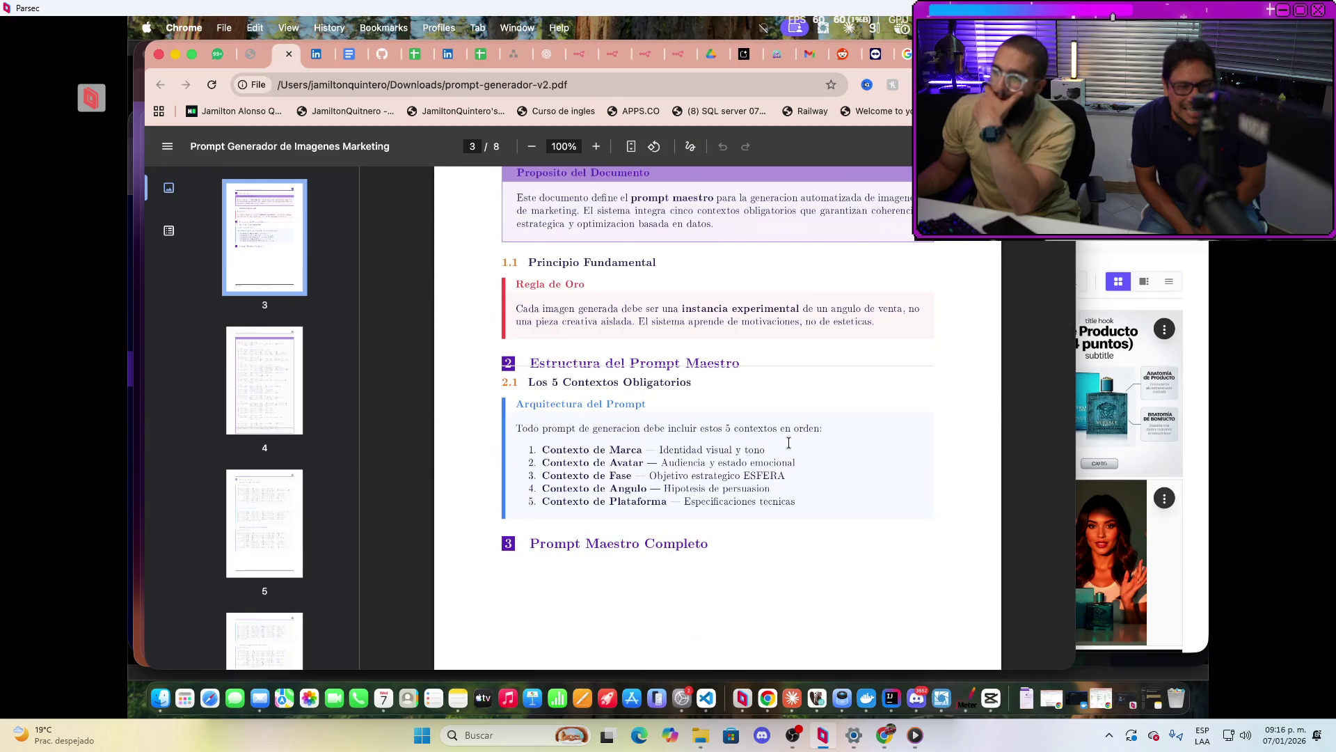
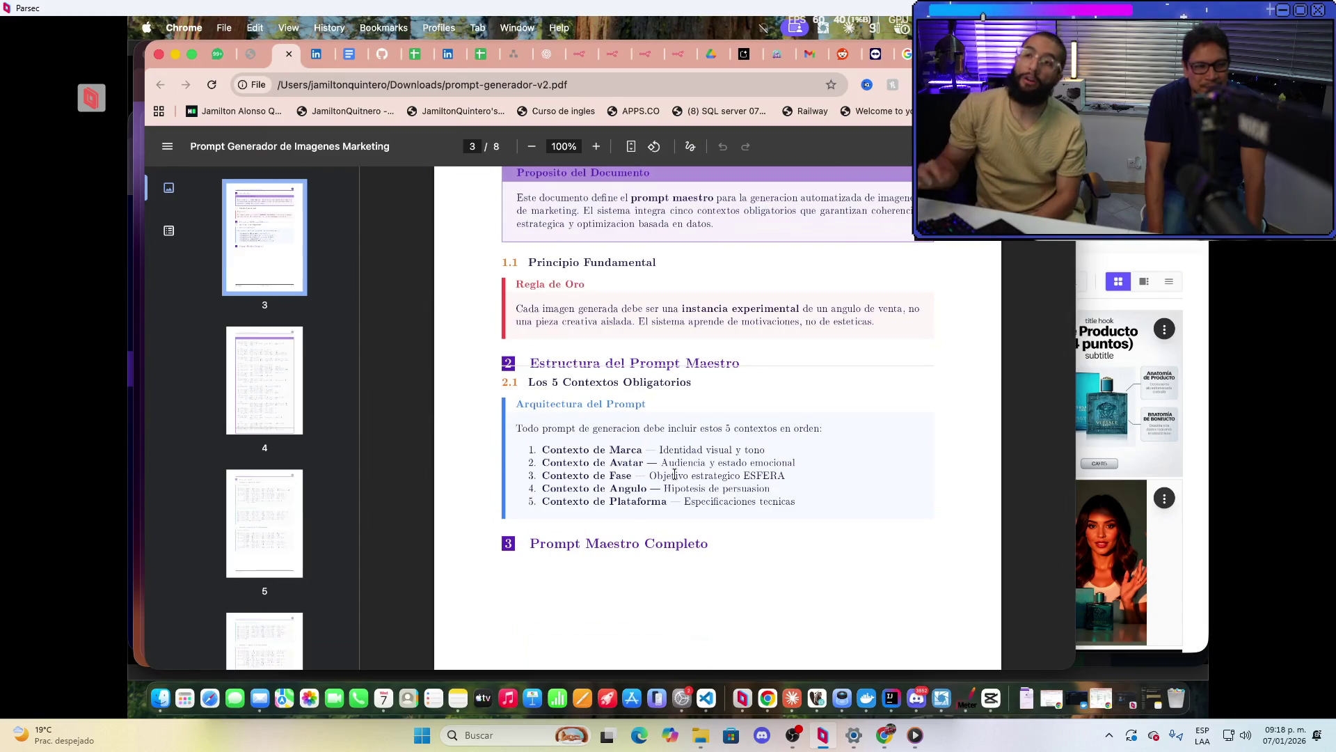
Switch to the technical report PDF, scroll up to Tabla 5, and start a new blank tab
{"action": "left_click", "coordinate": [254, 61]}
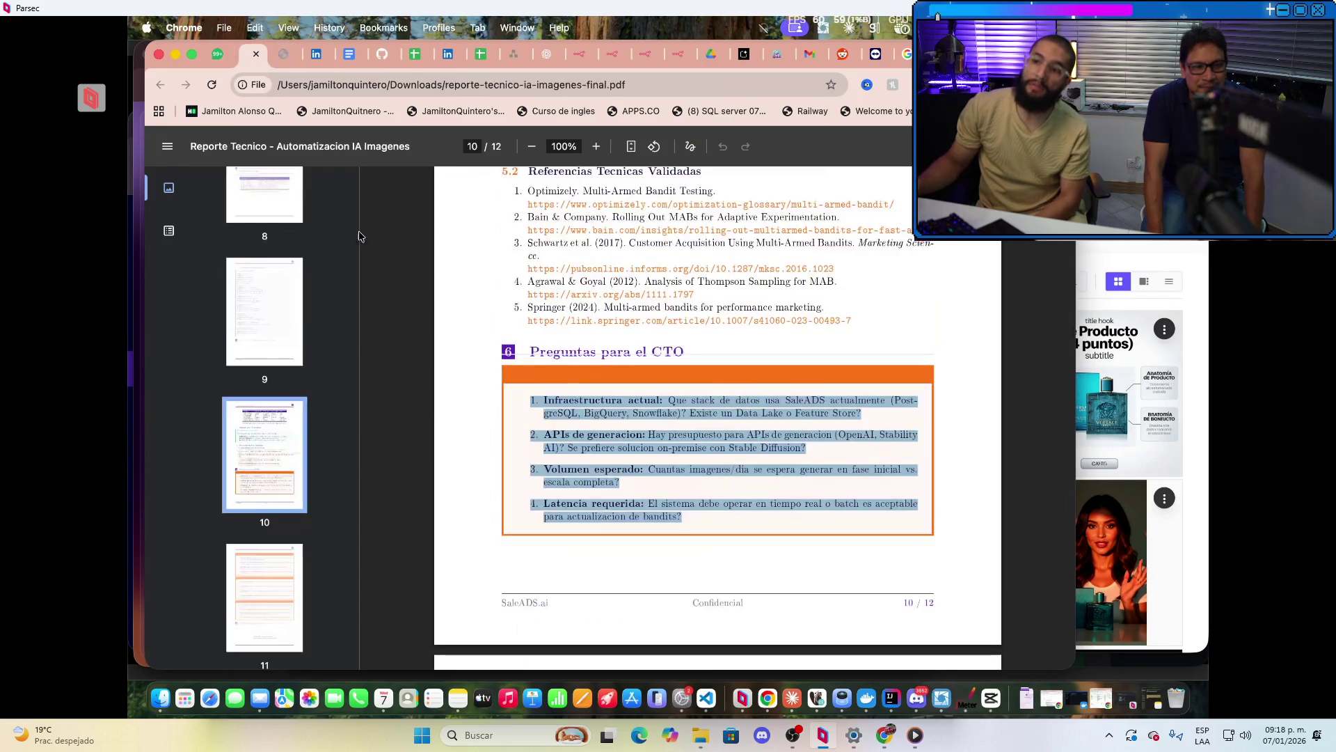
{"action": "scroll", "coordinate": [739, 476], "scroll_direction": "up", "scroll_amount": 5}
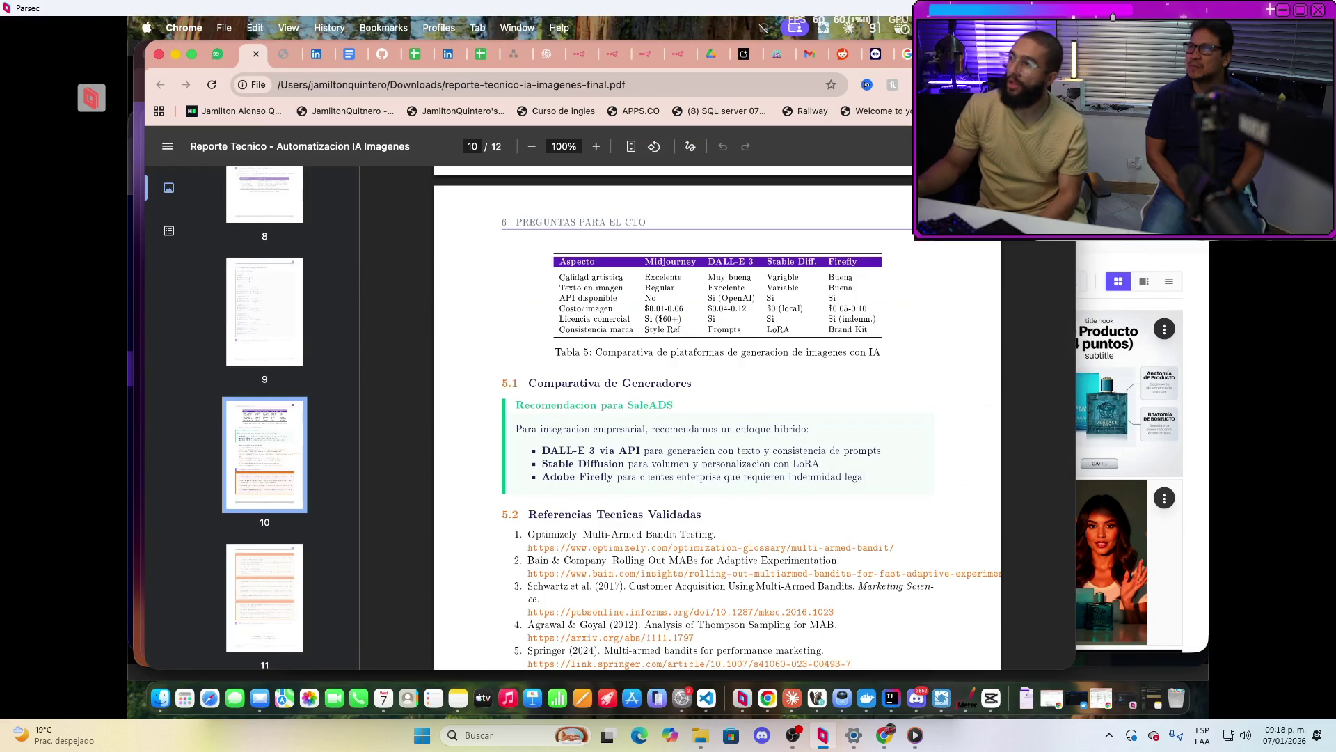
{"action": "key", "text": "ctrl+t"}
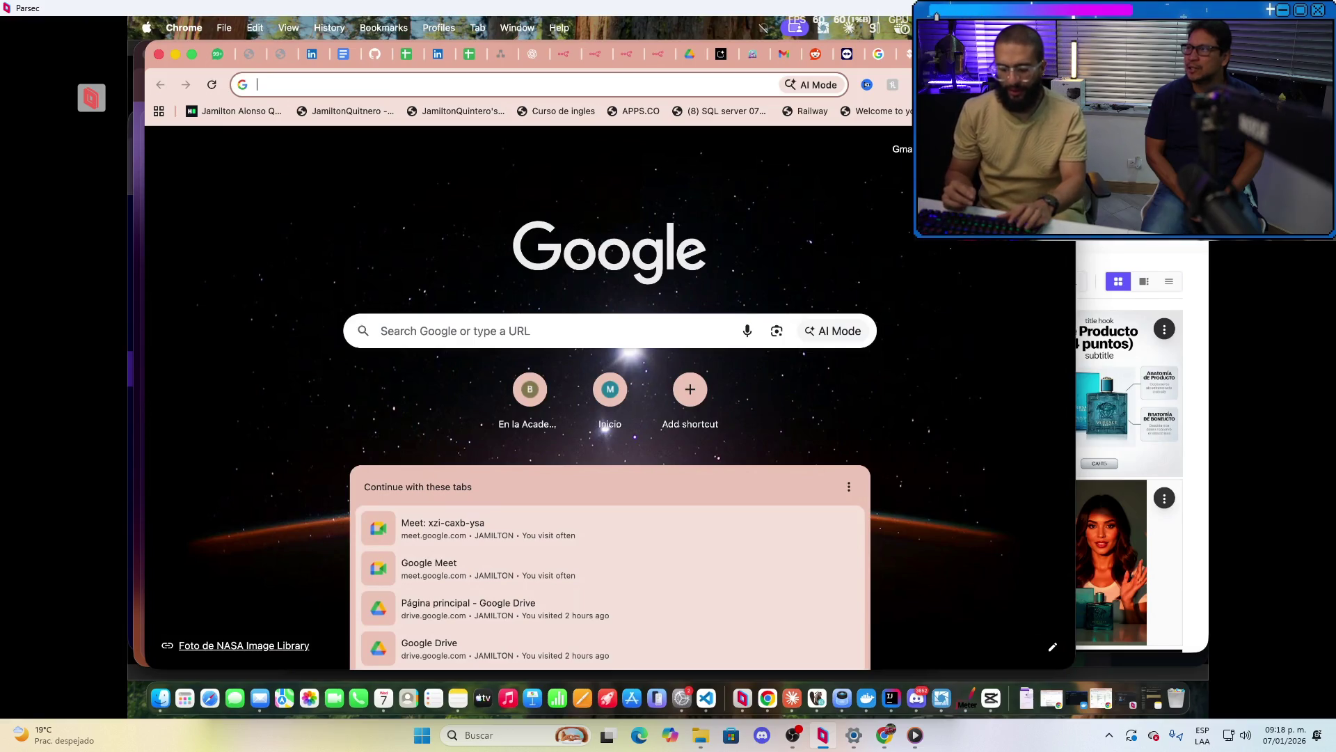
Search Google for 'andromeda meta' and open Marketinet's 'Guía de Meta Andrómeda' article
{"action": "type", "text": "ANdromeda"}
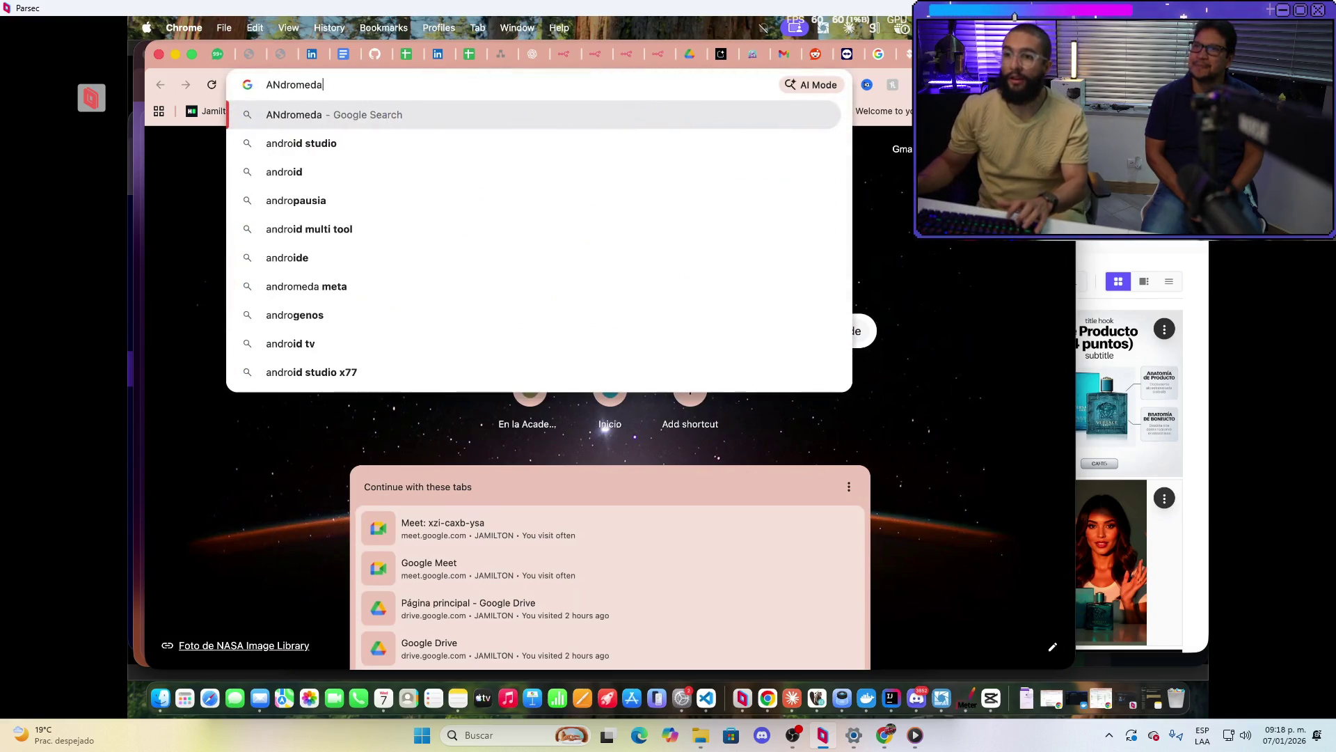
{"action": "left_click", "coordinate": [334, 144]}
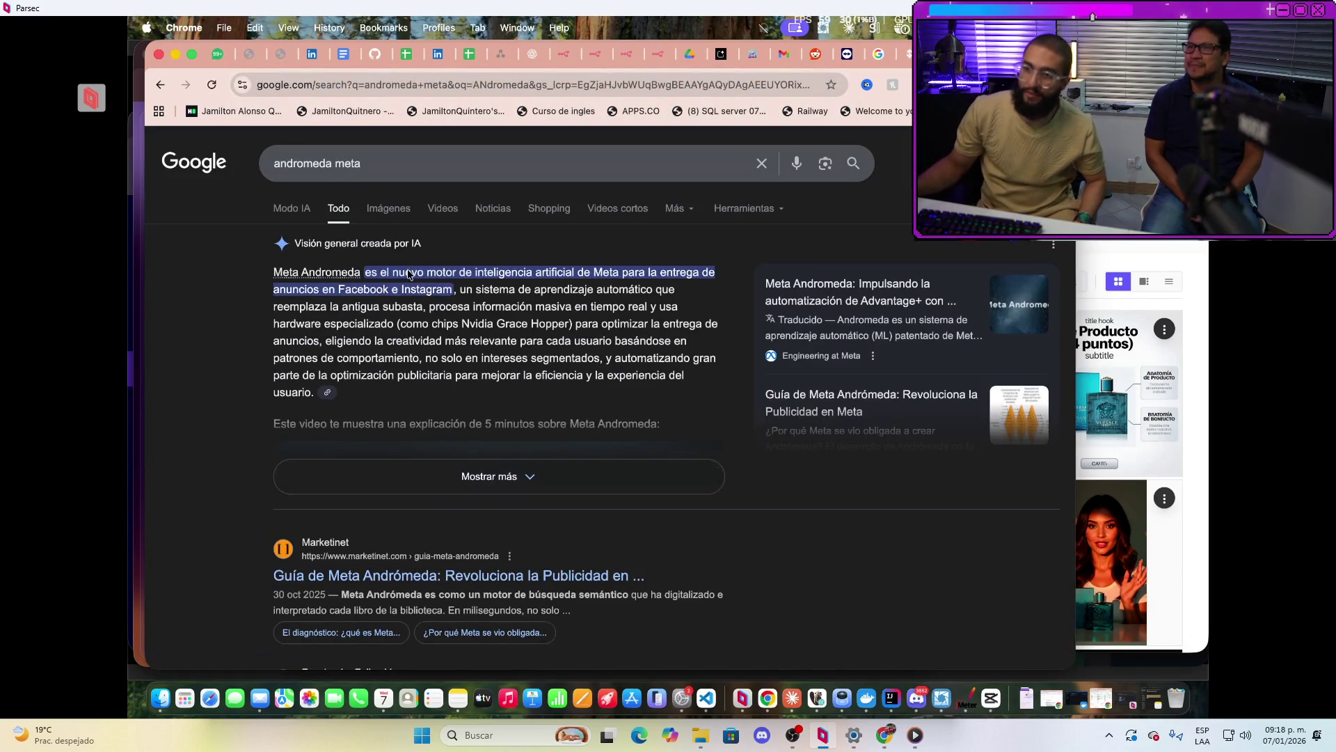
{"action": "scroll", "coordinate": [414, 409], "scroll_direction": "down", "scroll_amount": 3}
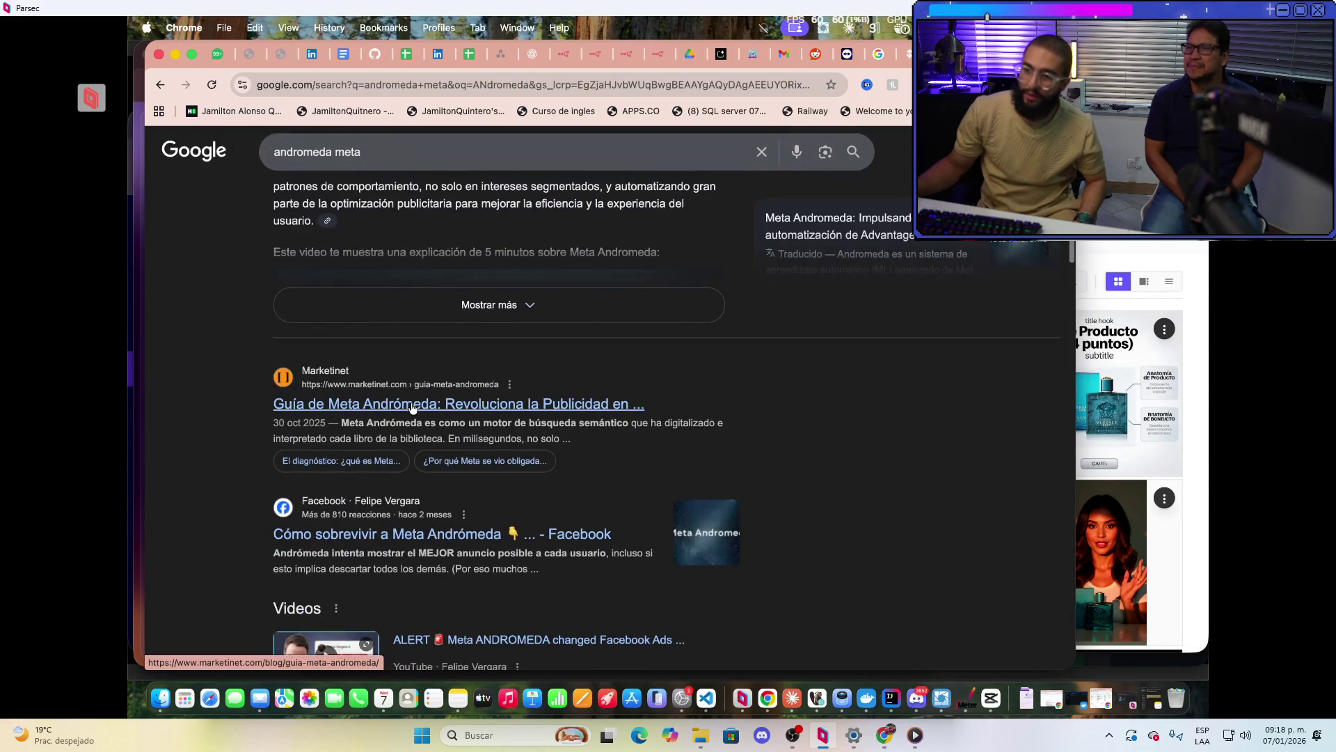
{"action": "left_click", "coordinate": [413, 409]}
{"action": "scroll", "coordinate": [628, 457], "scroll_direction": "down", "scroll_amount": 5}
{"action": "scroll", "coordinate": [628, 456], "scroll_direction": "down", "scroll_amount": 15}
{"action": "scroll", "coordinate": [574, 467], "scroll_direction": "down", "scroll_amount": 10}
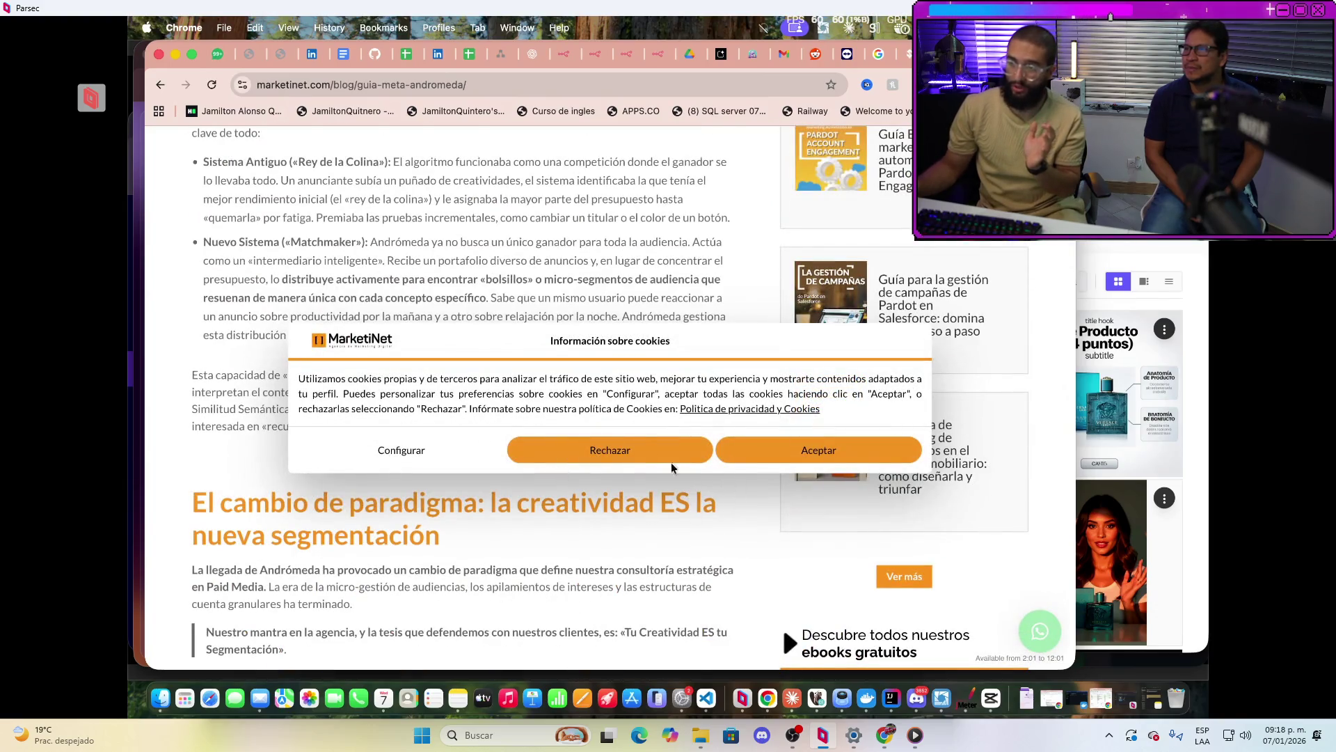
Reject Marketinet's optional cookies and read through the Meta Andrómeda guide to Paso 4
{"action": "left_click", "coordinate": [671, 462]}
{"action": "scroll", "coordinate": [543, 513], "scroll_direction": "down", "scroll_amount": 8}
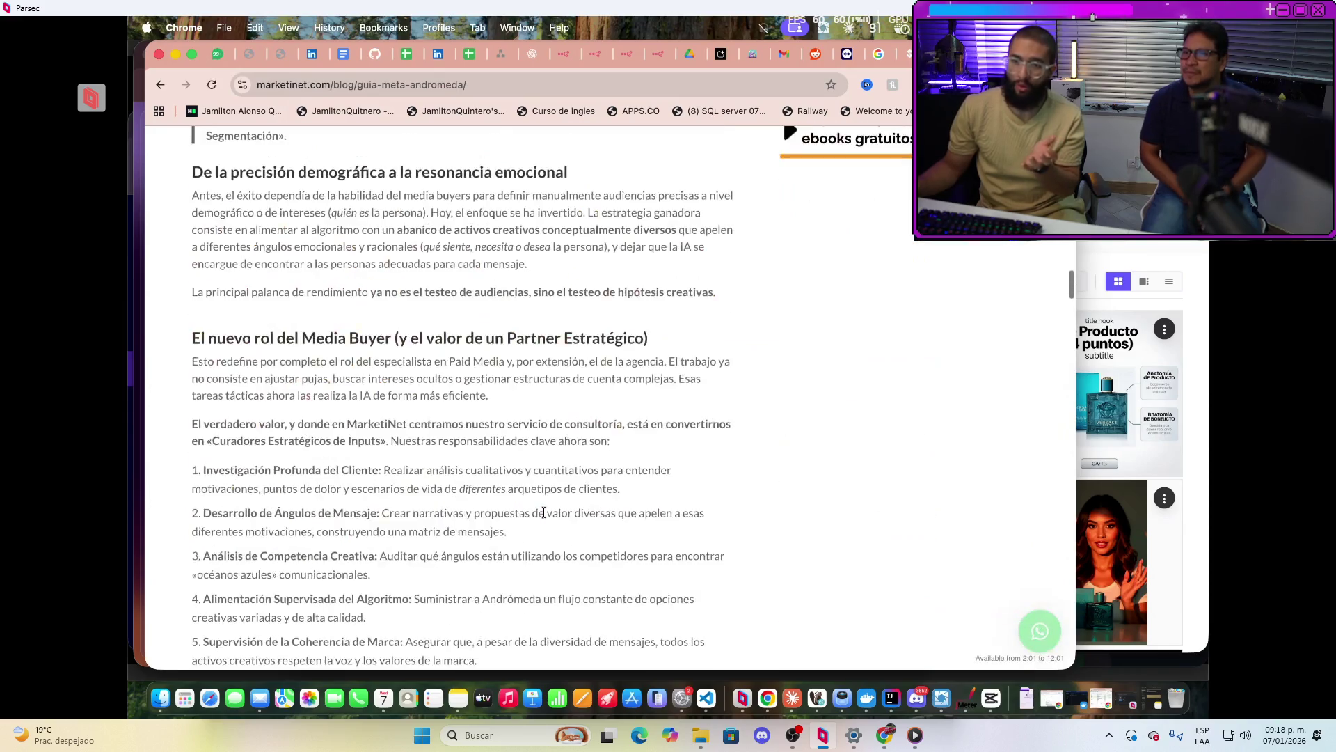
{"action": "scroll", "coordinate": [544, 513], "scroll_direction": "down", "scroll_amount": 15}
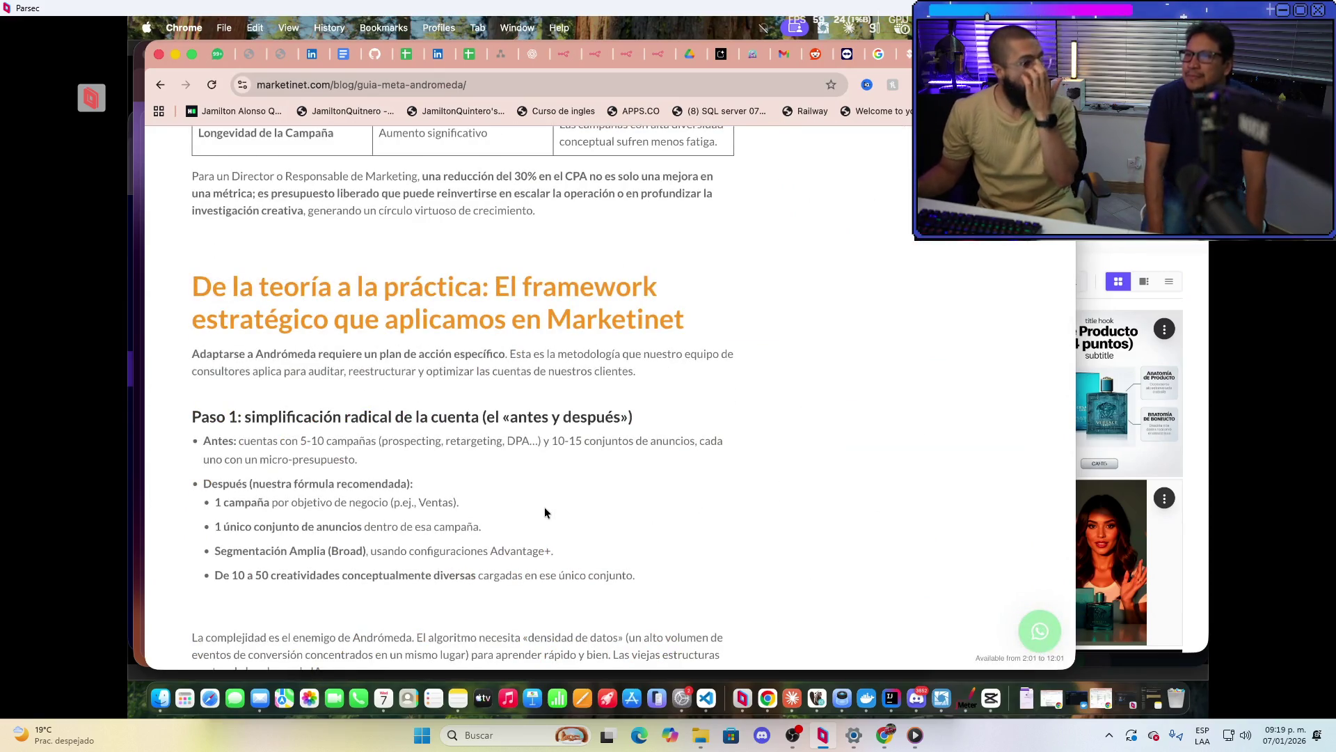
{"action": "scroll", "coordinate": [544, 513], "scroll_direction": "down", "scroll_amount": 12}
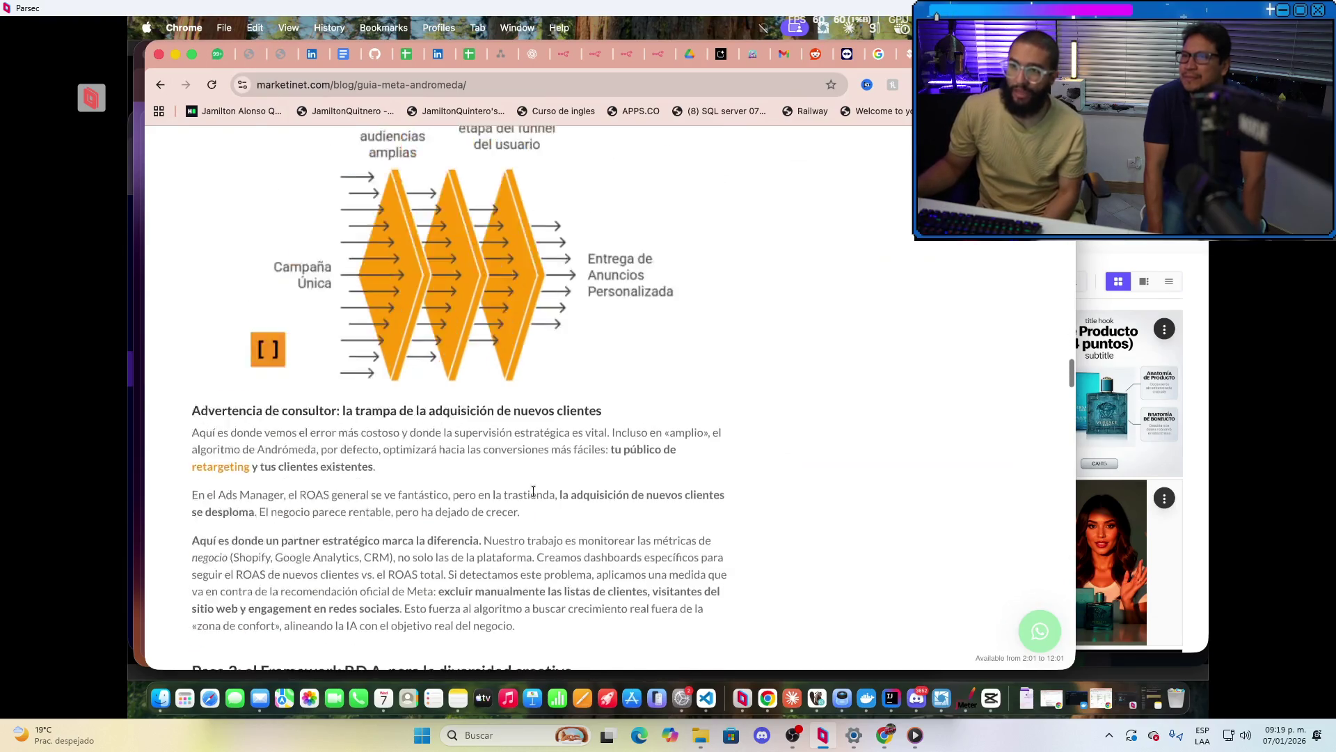
{"action": "scroll", "coordinate": [533, 491], "scroll_direction": "up", "scroll_amount": 2}
{"action": "scroll", "coordinate": [390, 453], "scroll_direction": "down", "scroll_amount": 11}
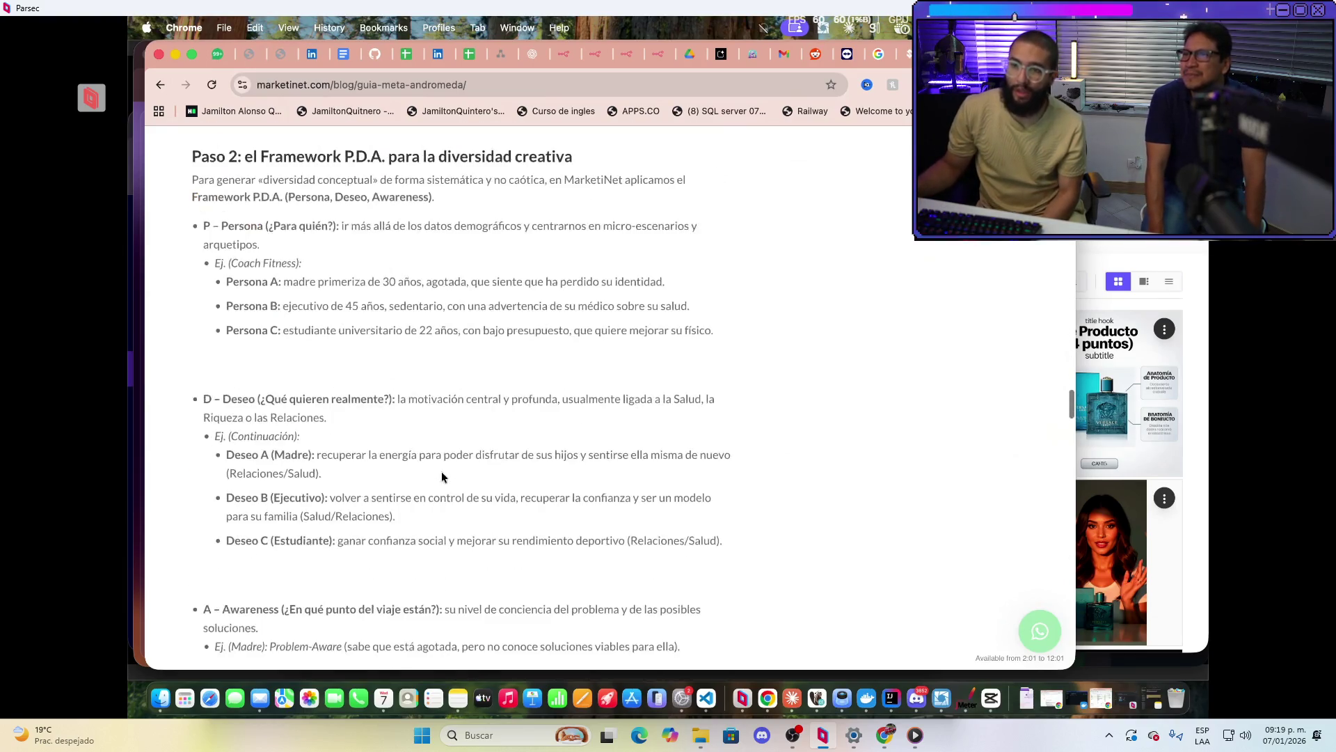
{"action": "scroll", "coordinate": [441, 473], "scroll_direction": "down", "scroll_amount": 15}
{"action": "scroll", "coordinate": [330, 350], "scroll_direction": "down", "scroll_amount": 4}
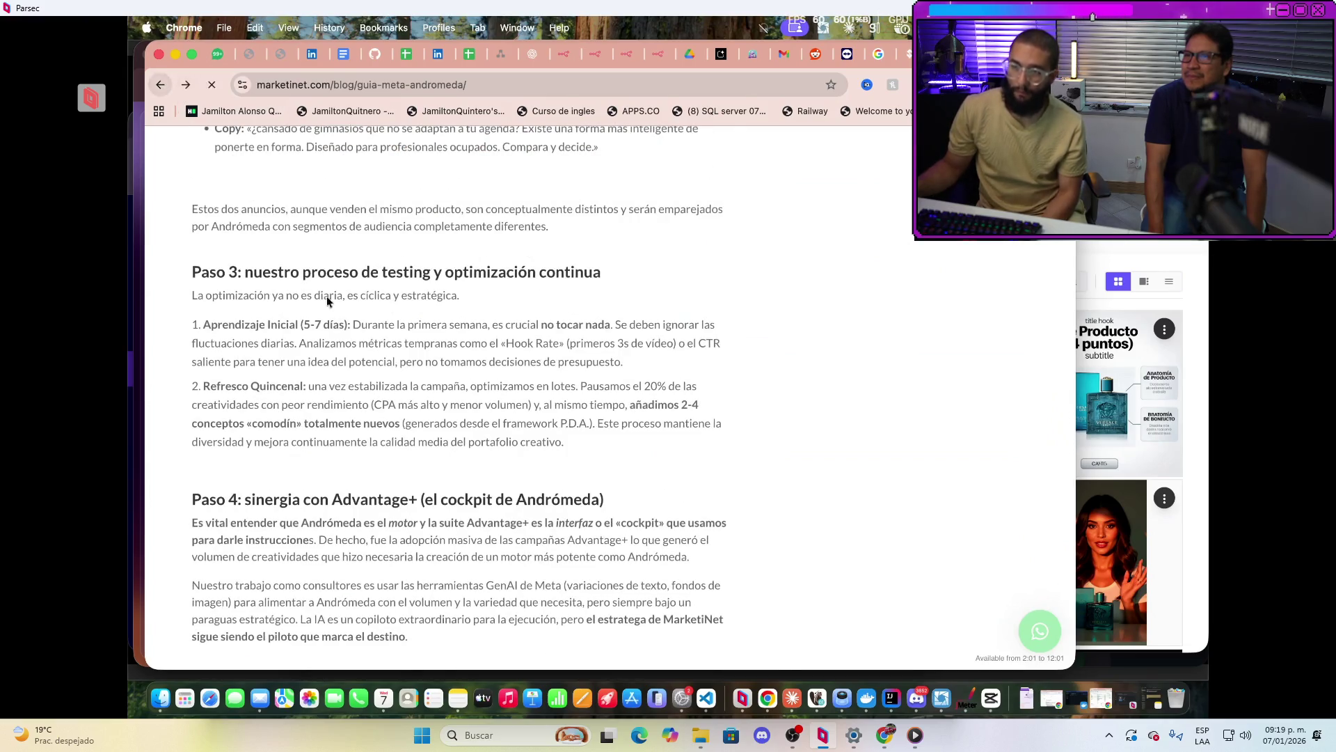
{"action": "scroll", "coordinate": [445, 418], "scroll_direction": "down", "scroll_amount": 4}
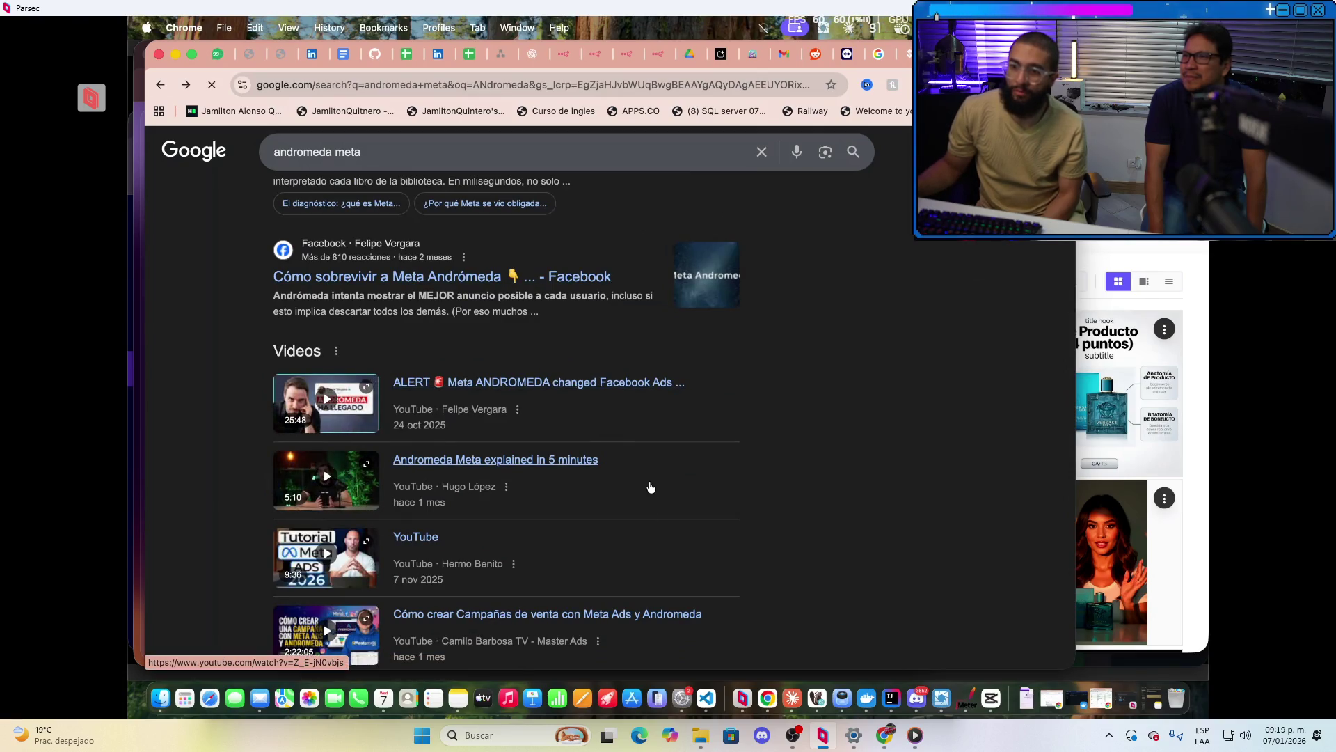
Glance at the Facebook post, return to the results, and open the DDigitals Andromeda article
{"action": "left_click", "coordinate": [341, 277]}
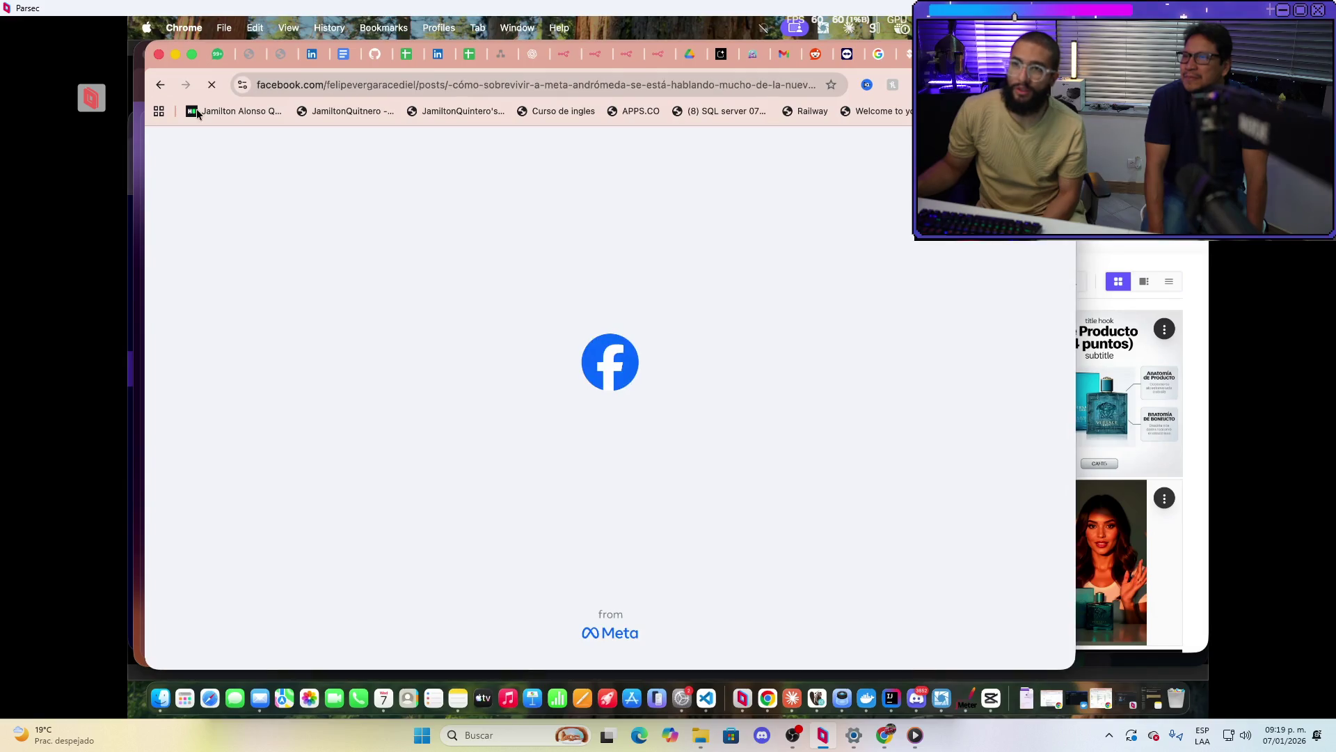
{"action": "left_click", "coordinate": [160, 84]}
{"action": "scroll", "coordinate": [614, 482], "scroll_direction": "down", "scroll_amount": 5}
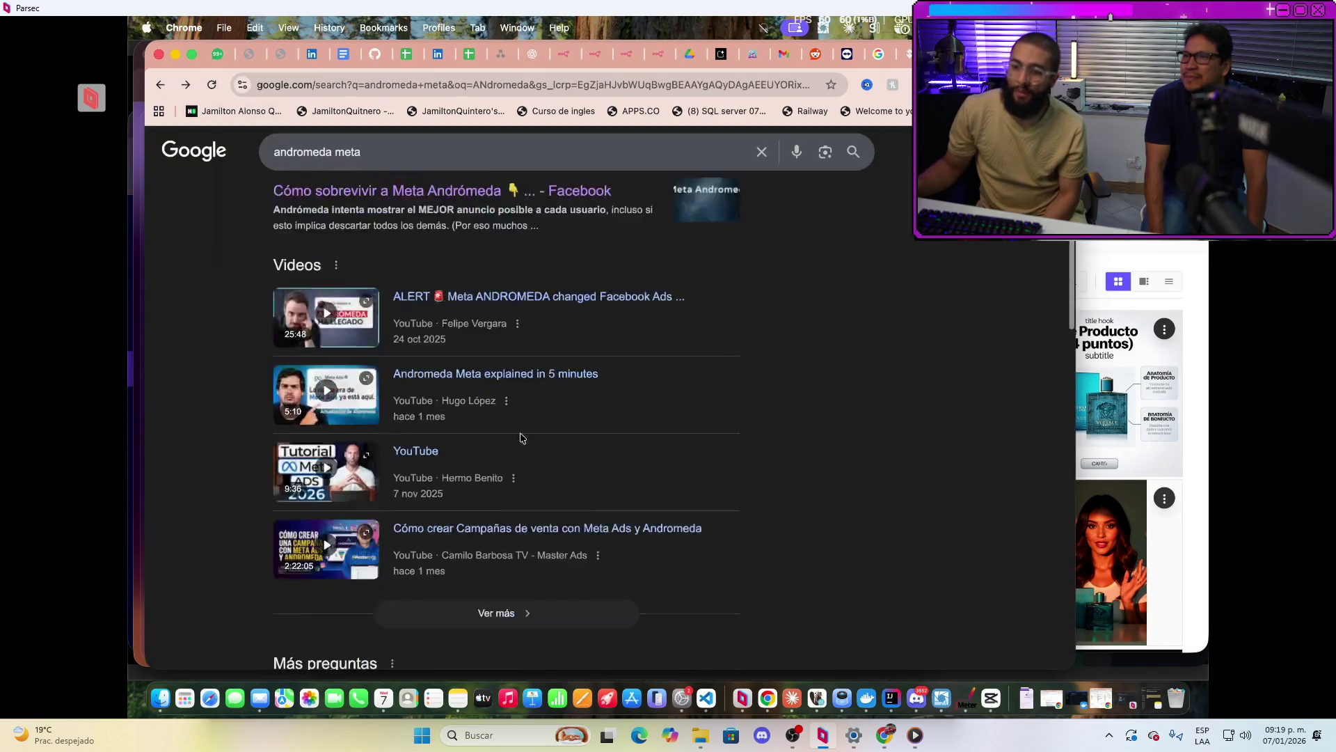
{"action": "scroll", "coordinate": [614, 482], "scroll_direction": "down", "scroll_amount": 6}
{"action": "scroll", "coordinate": [427, 453], "scroll_direction": "up", "scroll_amount": 8}
{"action": "scroll", "coordinate": [376, 491], "scroll_direction": "down", "scroll_amount": 7}
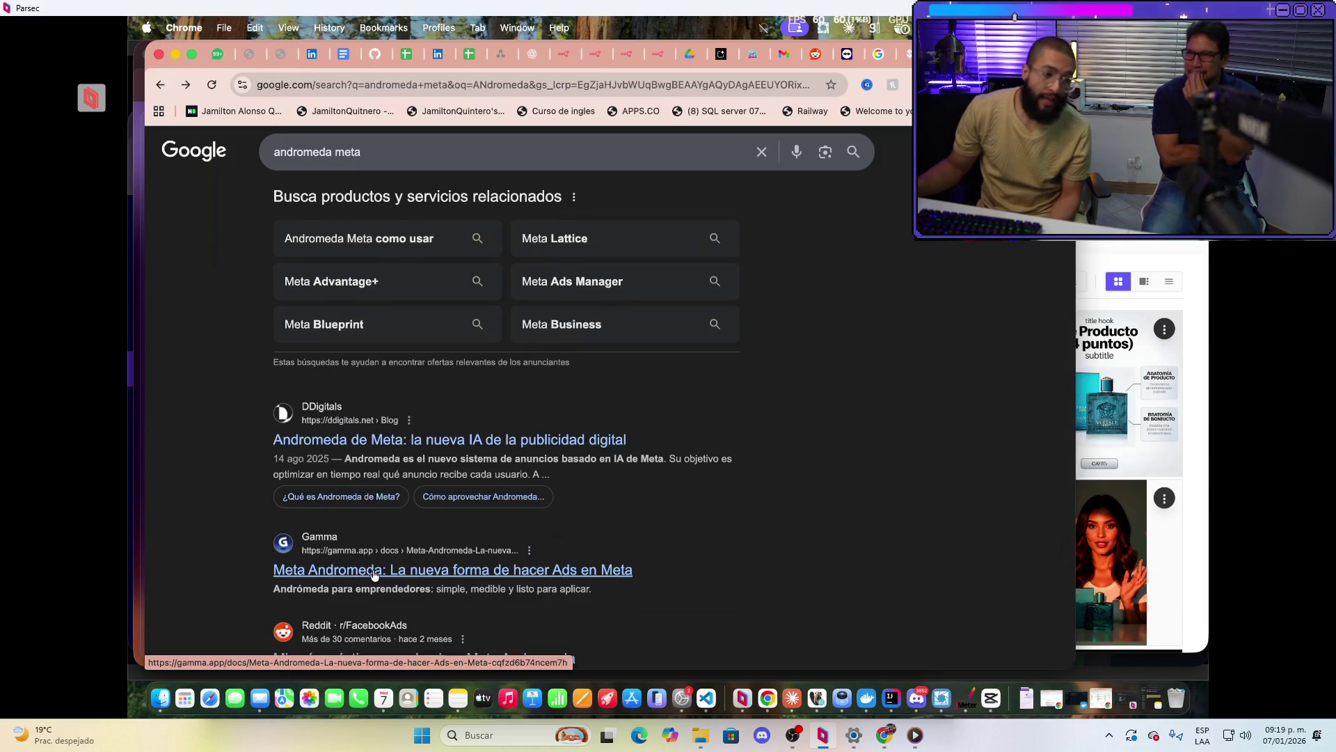
{"action": "left_click", "coordinate": [457, 446]}
Read the DDigitals 'Andromeda de Meta' article to its Conclusión, then go back to Google
{"action": "scroll", "coordinate": [641, 558], "scroll_direction": "down", "scroll_amount": 5}
{"action": "scroll", "coordinate": [647, 515], "scroll_direction": "down", "scroll_amount": 15}
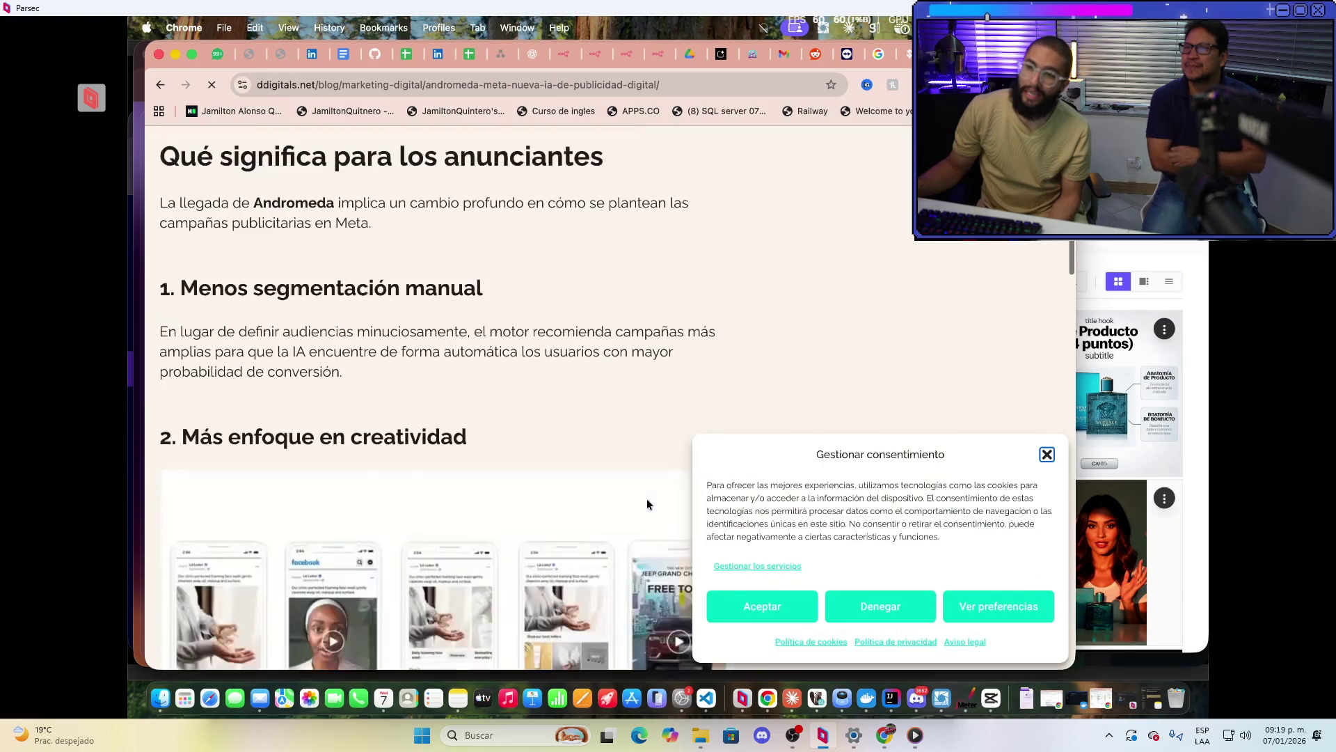
{"action": "scroll", "coordinate": [792, 360], "scroll_direction": "down", "scroll_amount": 6}
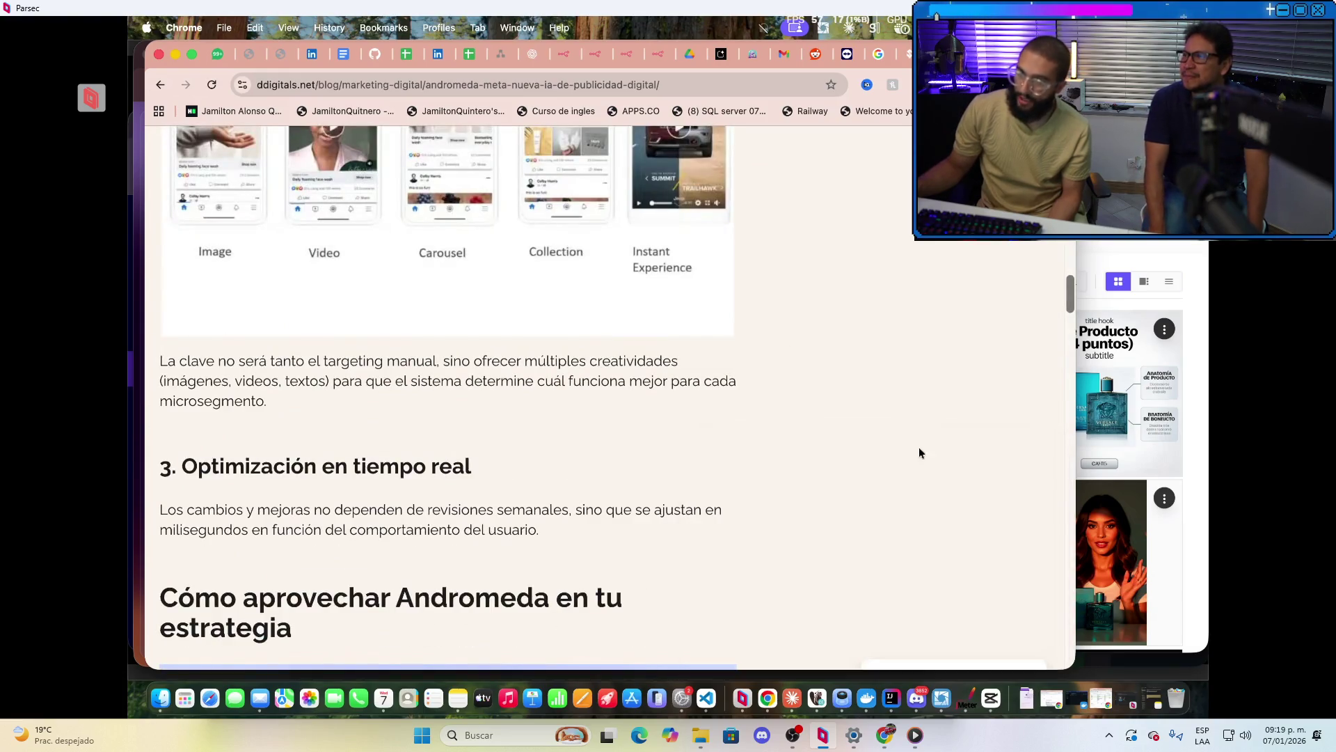
{"action": "scroll", "coordinate": [611, 406], "scroll_direction": "down", "scroll_amount": 3}
{"action": "scroll", "coordinate": [611, 402], "scroll_direction": "down", "scroll_amount": 13}
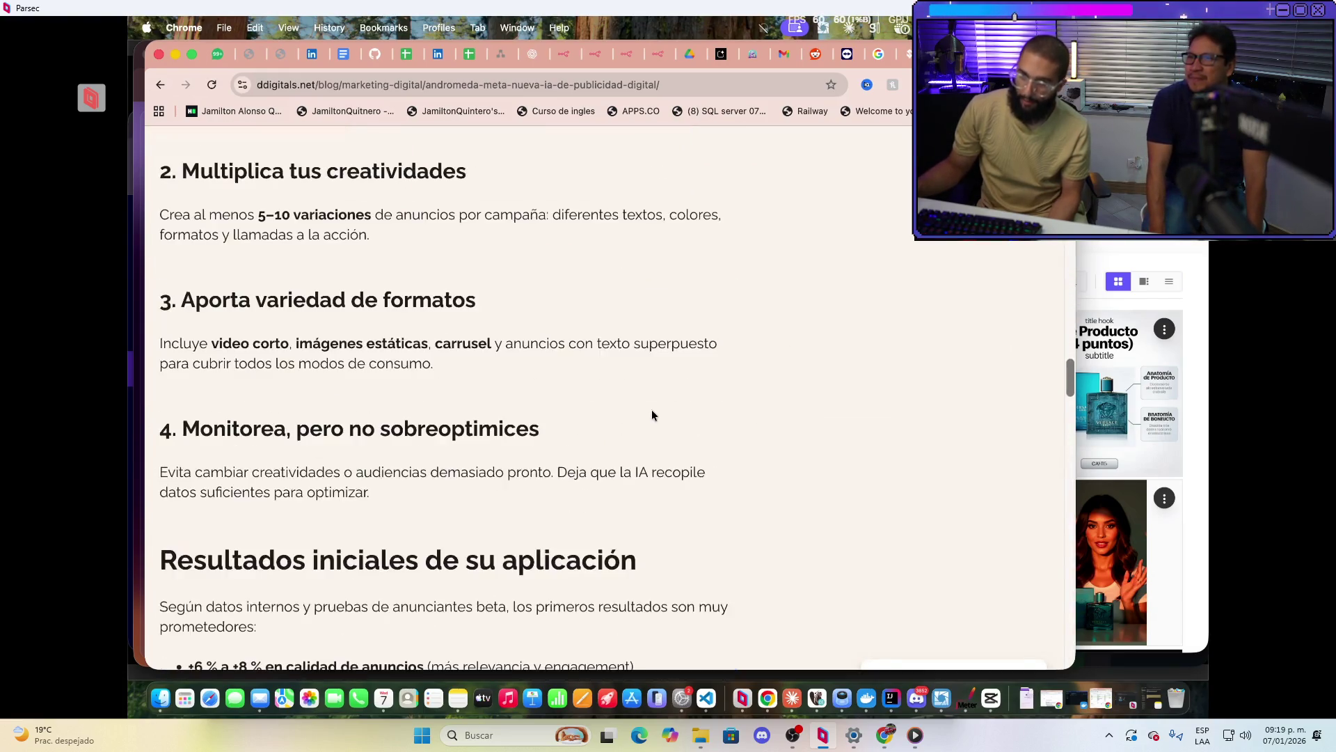
{"action": "scroll", "coordinate": [653, 414], "scroll_direction": "down", "scroll_amount": 20}
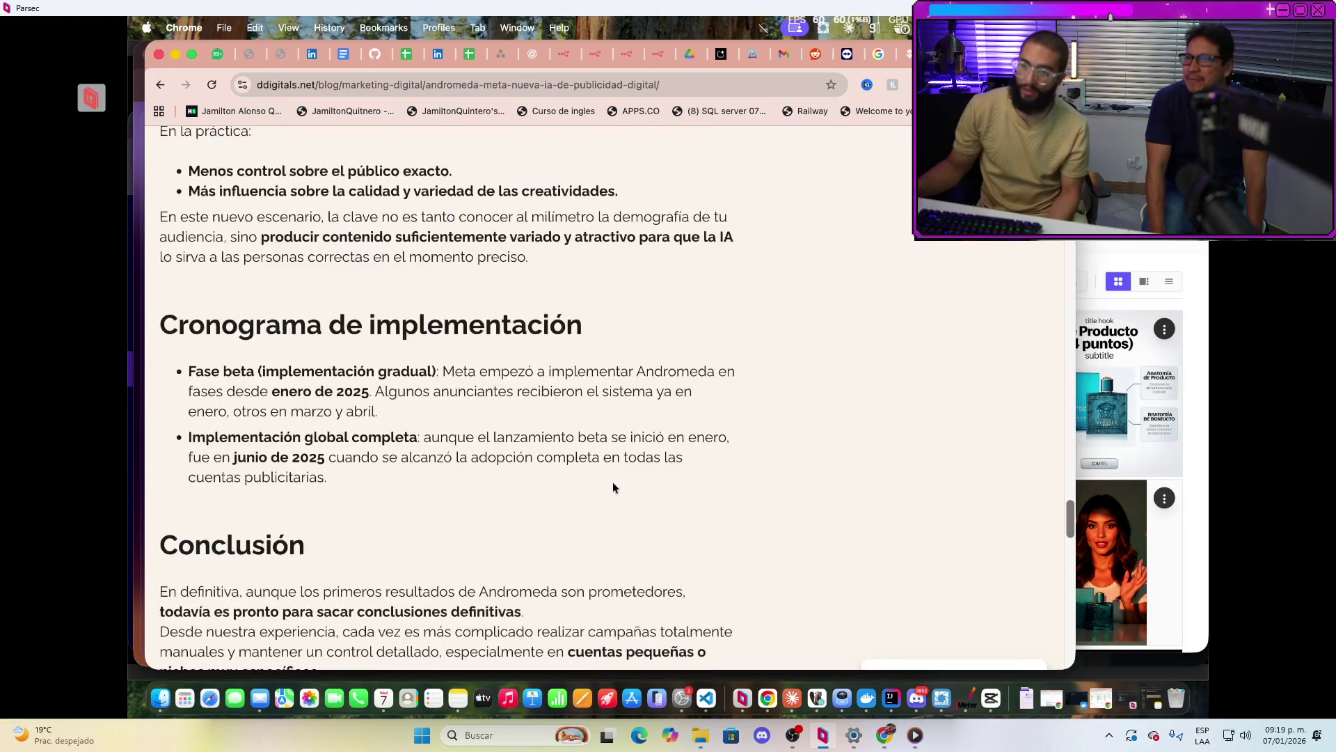
{"action": "scroll", "coordinate": [455, 490], "scroll_direction": "down", "scroll_amount": 5}
{"action": "left_click", "coordinate": [160, 84]}
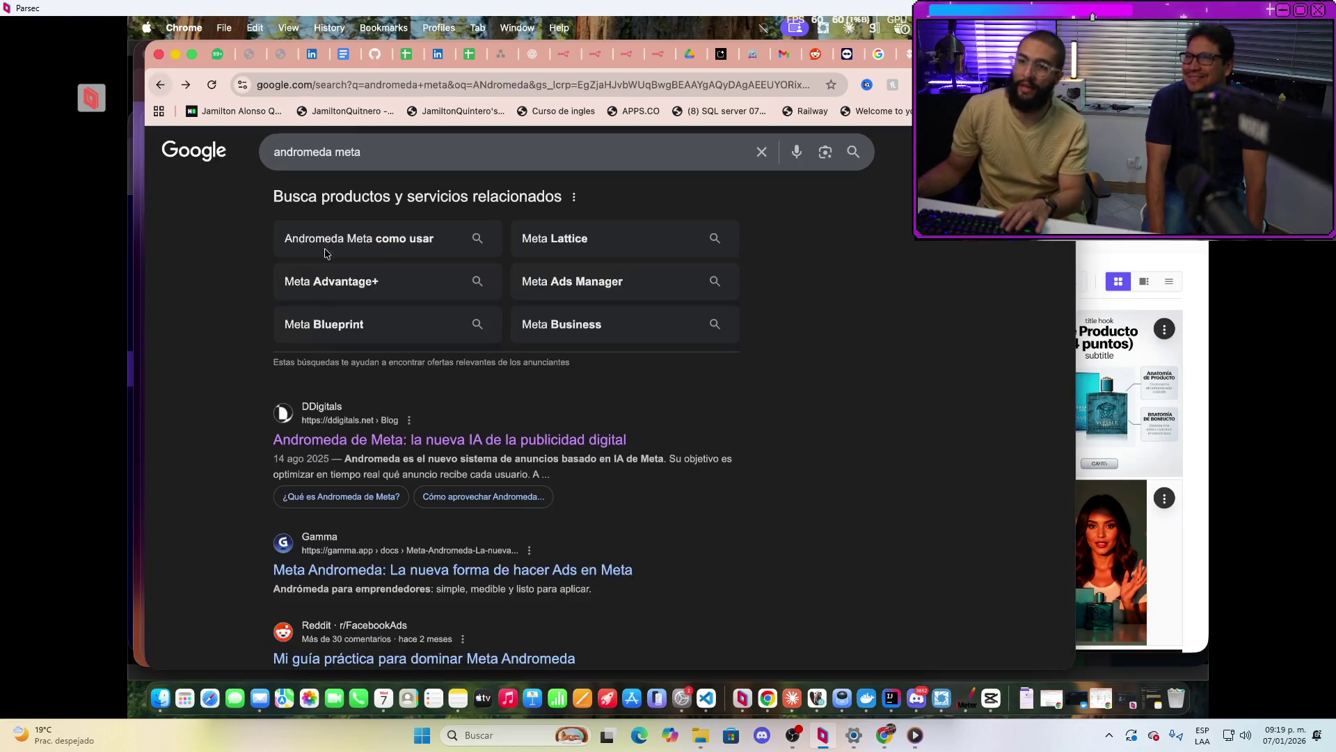
Open Jon Loomer's 'Meta Andromeda: What It Means for Your Ad Strategy' from the image results
{"action": "scroll", "coordinate": [402, 240], "scroll_direction": "up", "scroll_amount": 15}
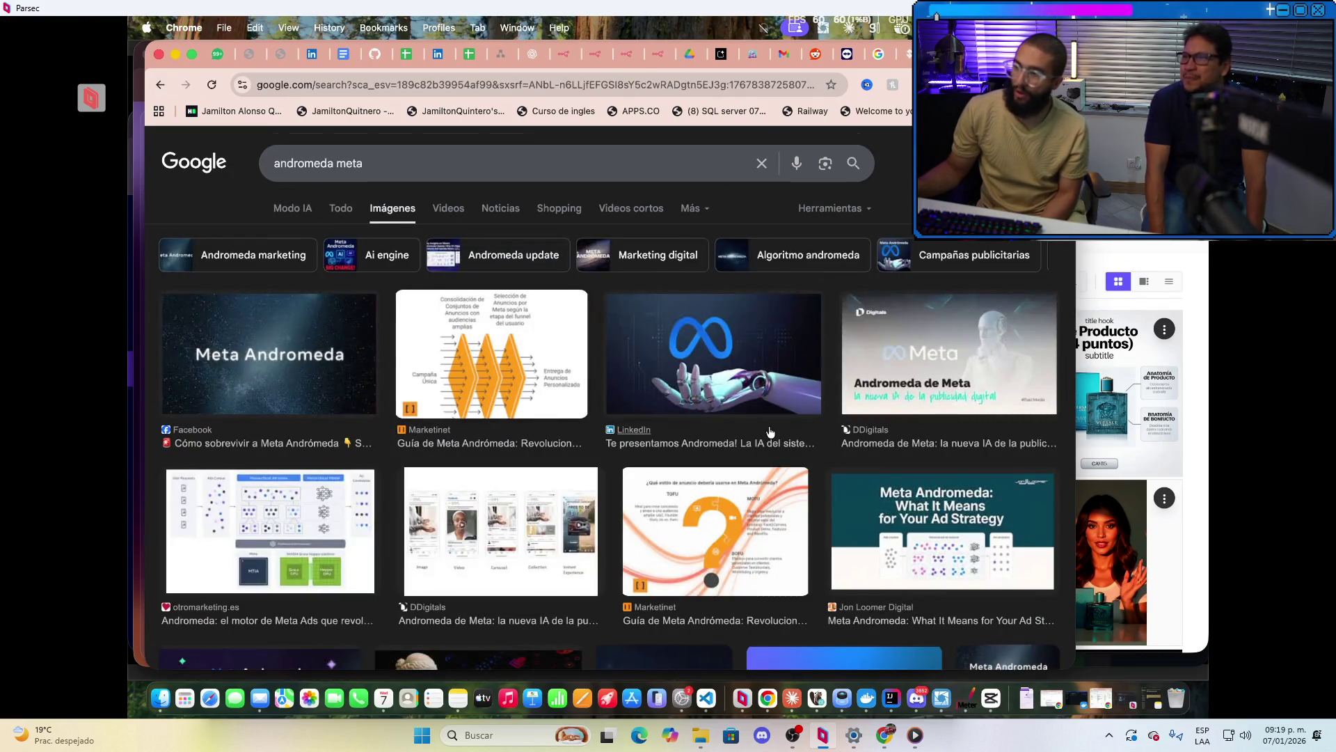
{"action": "scroll", "coordinate": [1027, 344], "scroll_direction": "down", "scroll_amount": 3}
{"action": "left_click", "coordinate": [940, 389]}
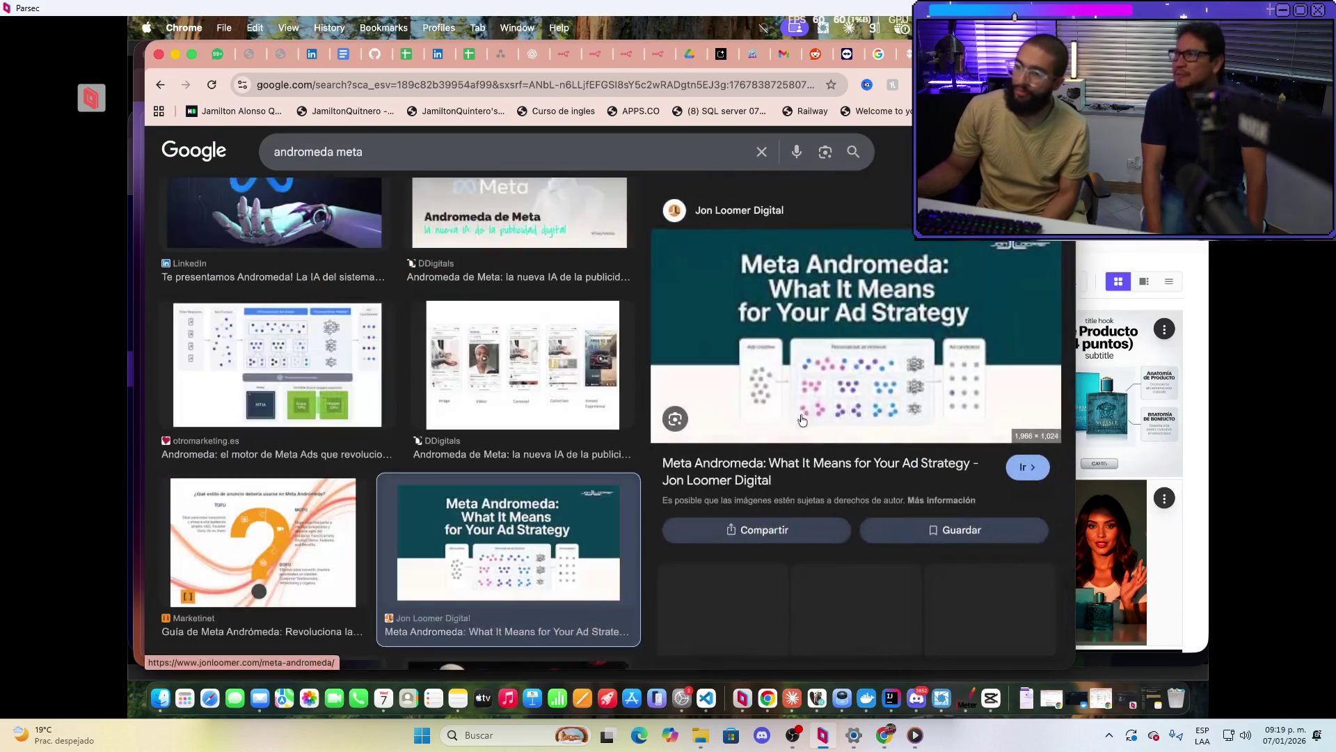
{"action": "left_click", "coordinate": [838, 376]}
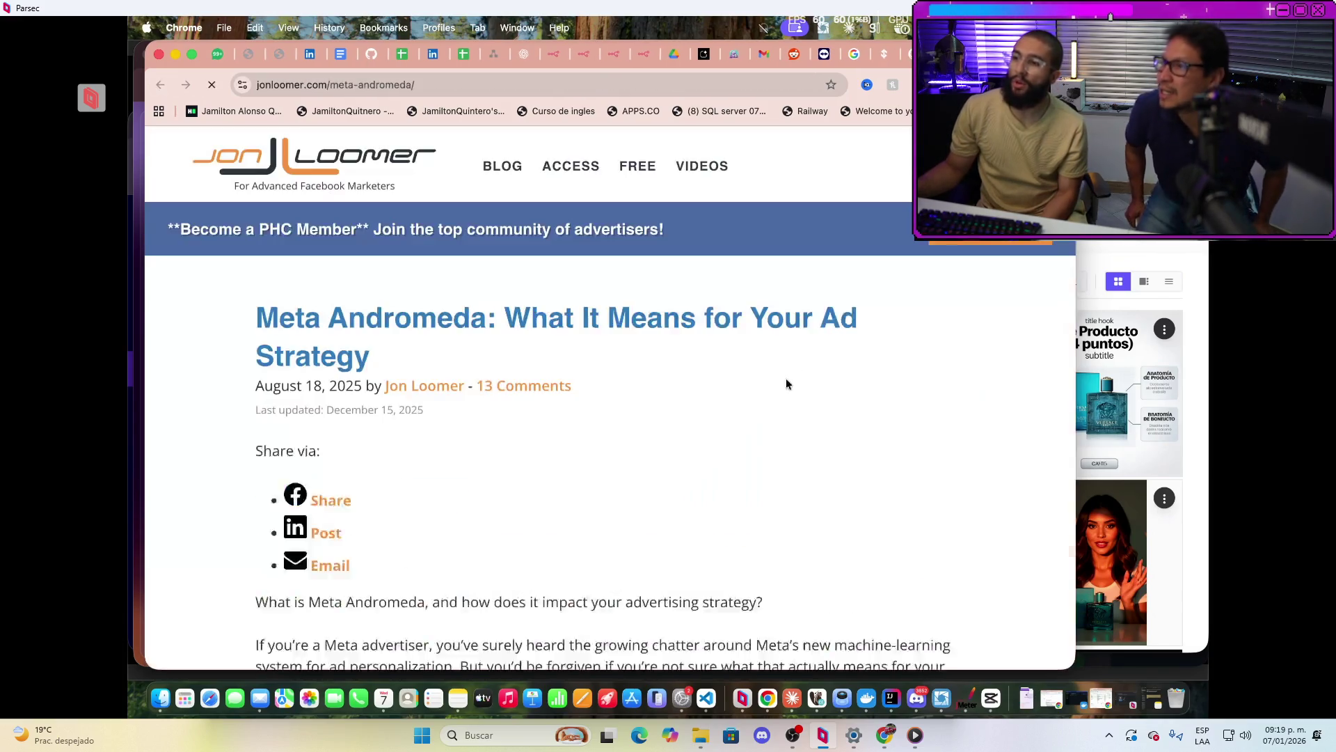
{"action": "scroll", "coordinate": [666, 382], "scroll_direction": "down", "scroll_amount": 5}
{"action": "scroll", "coordinate": [666, 382], "scroll_direction": "down", "scroll_amount": 15}
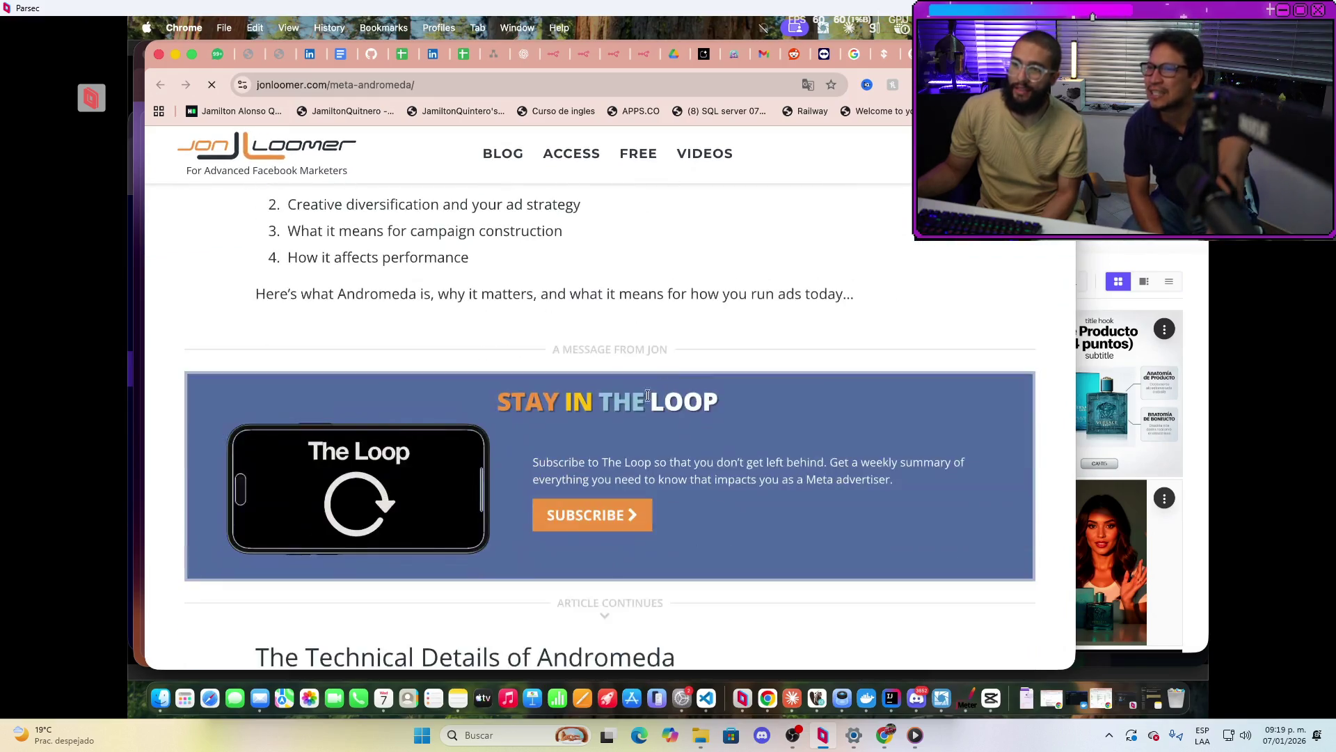
{"action": "scroll", "coordinate": [569, 419], "scroll_direction": "down", "scroll_amount": 20}
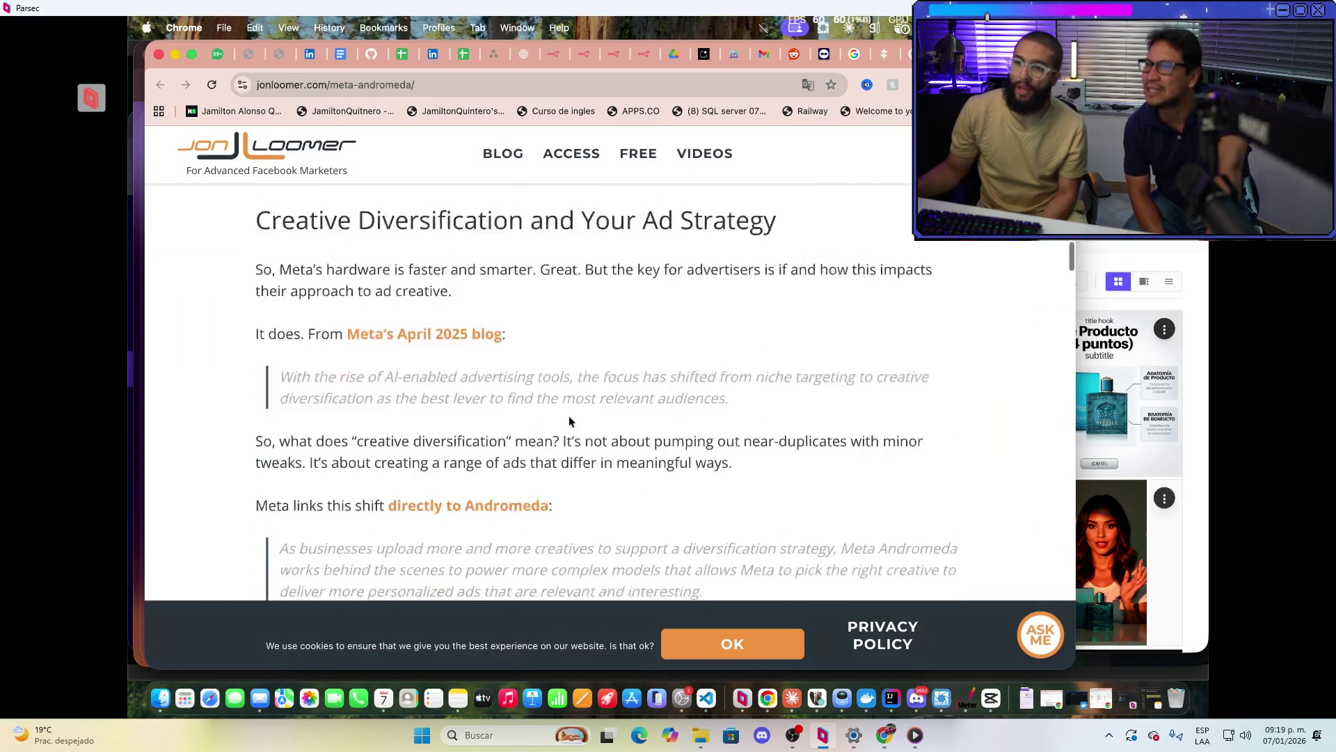
{"action": "scroll", "coordinate": [569, 417], "scroll_direction": "down", "scroll_amount": 20}
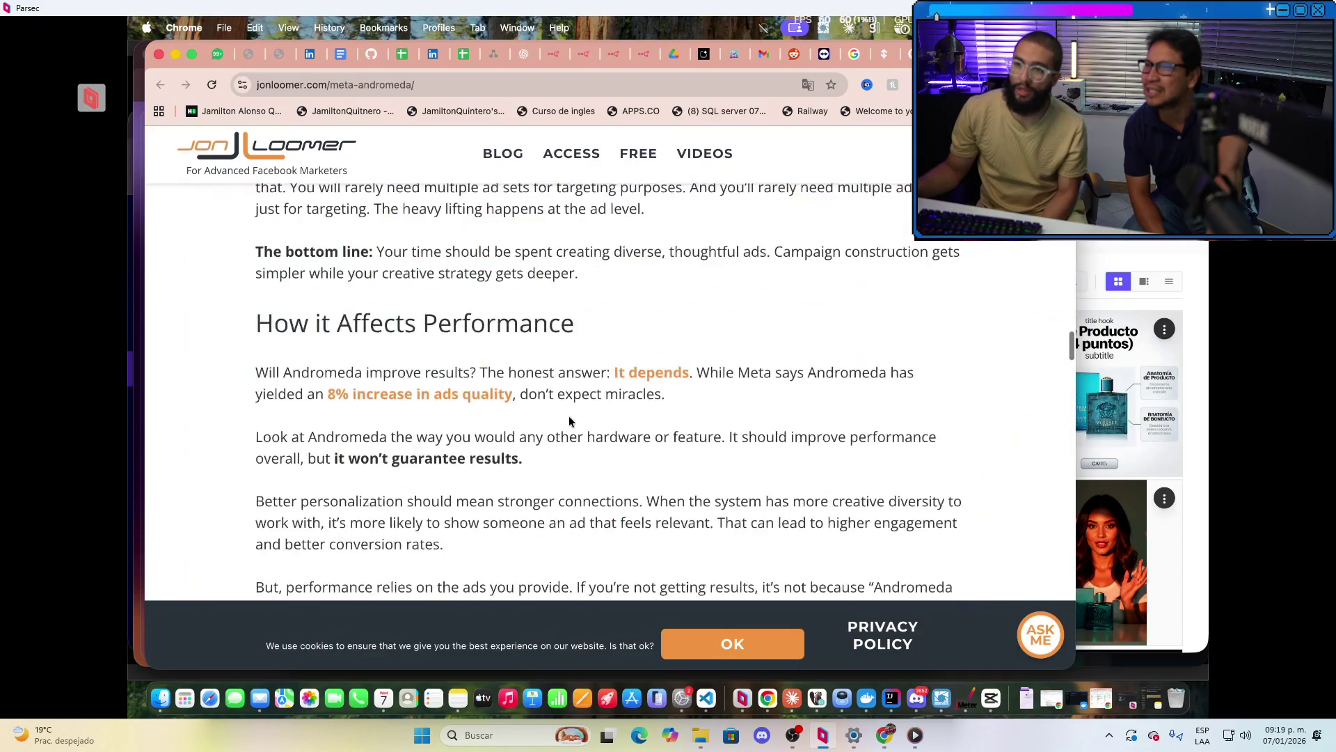
{"action": "scroll", "coordinate": [569, 418], "scroll_direction": "down", "scroll_amount": 5}
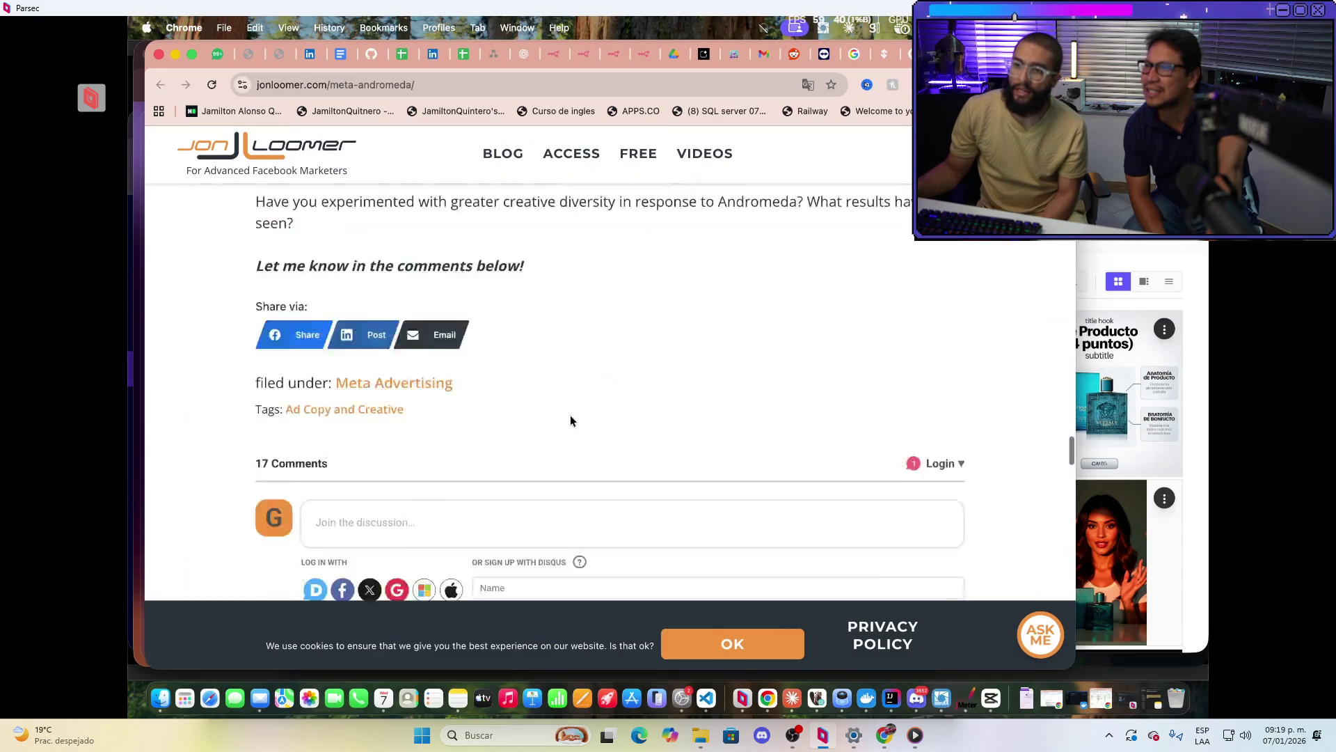
{"action": "scroll", "coordinate": [571, 418], "scroll_direction": "up", "scroll_amount": 14}
{"action": "scroll", "coordinate": [590, 447], "scroll_direction": "up", "scroll_amount": 20}
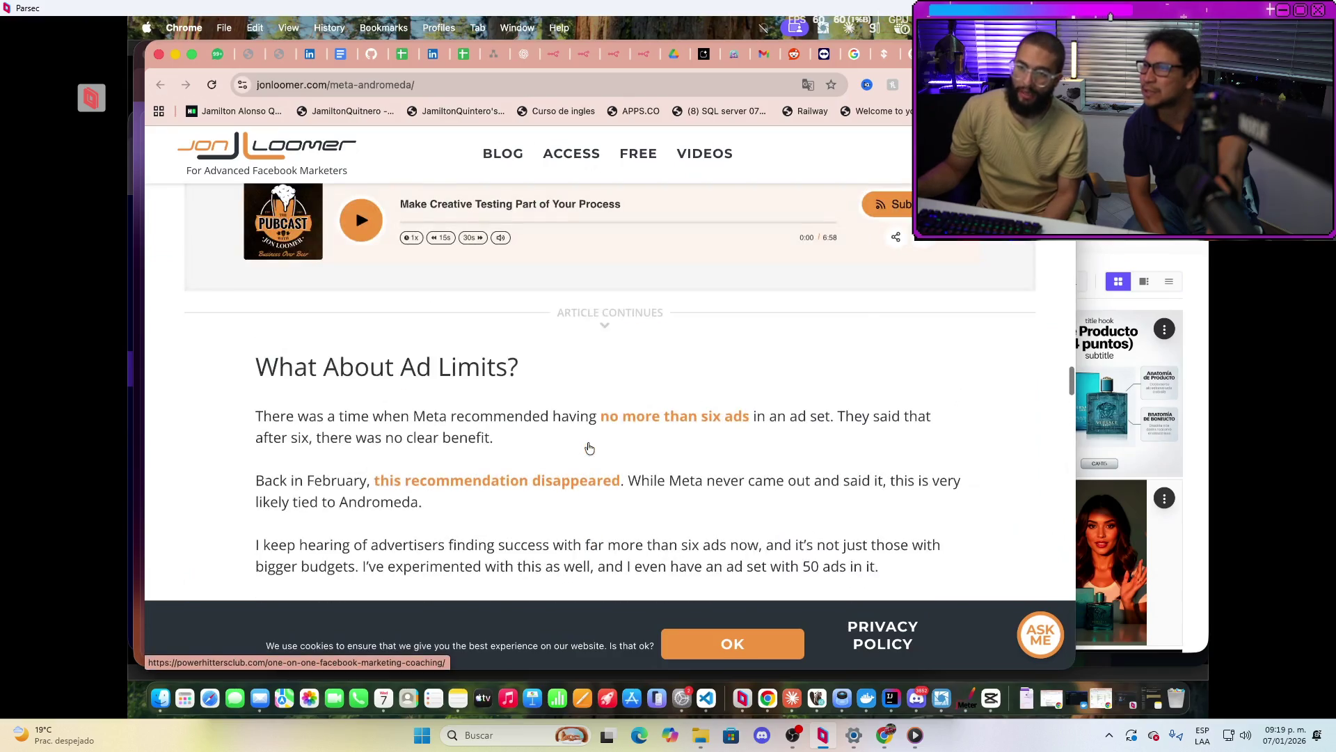
{"action": "scroll", "coordinate": [588, 446], "scroll_direction": "up", "scroll_amount": 15}
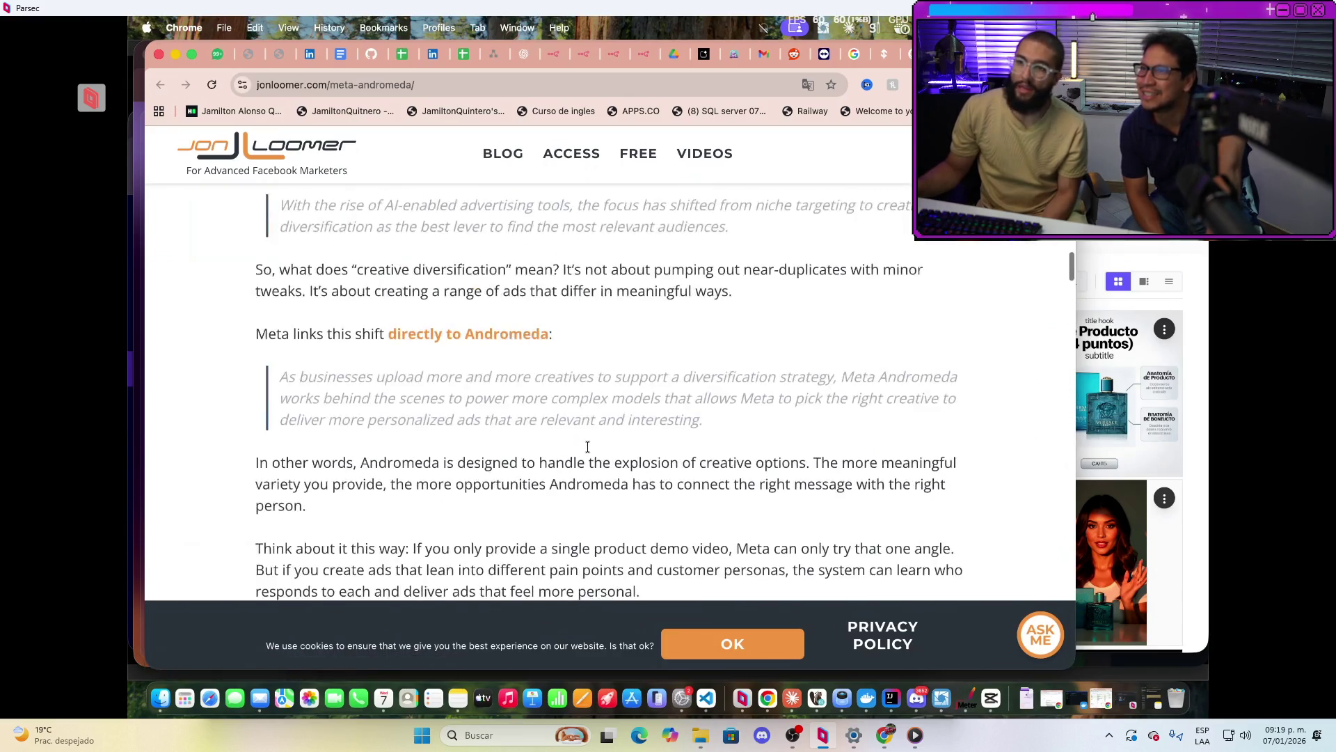
{"action": "scroll", "coordinate": [587, 449], "scroll_direction": "up", "scroll_amount": 10}
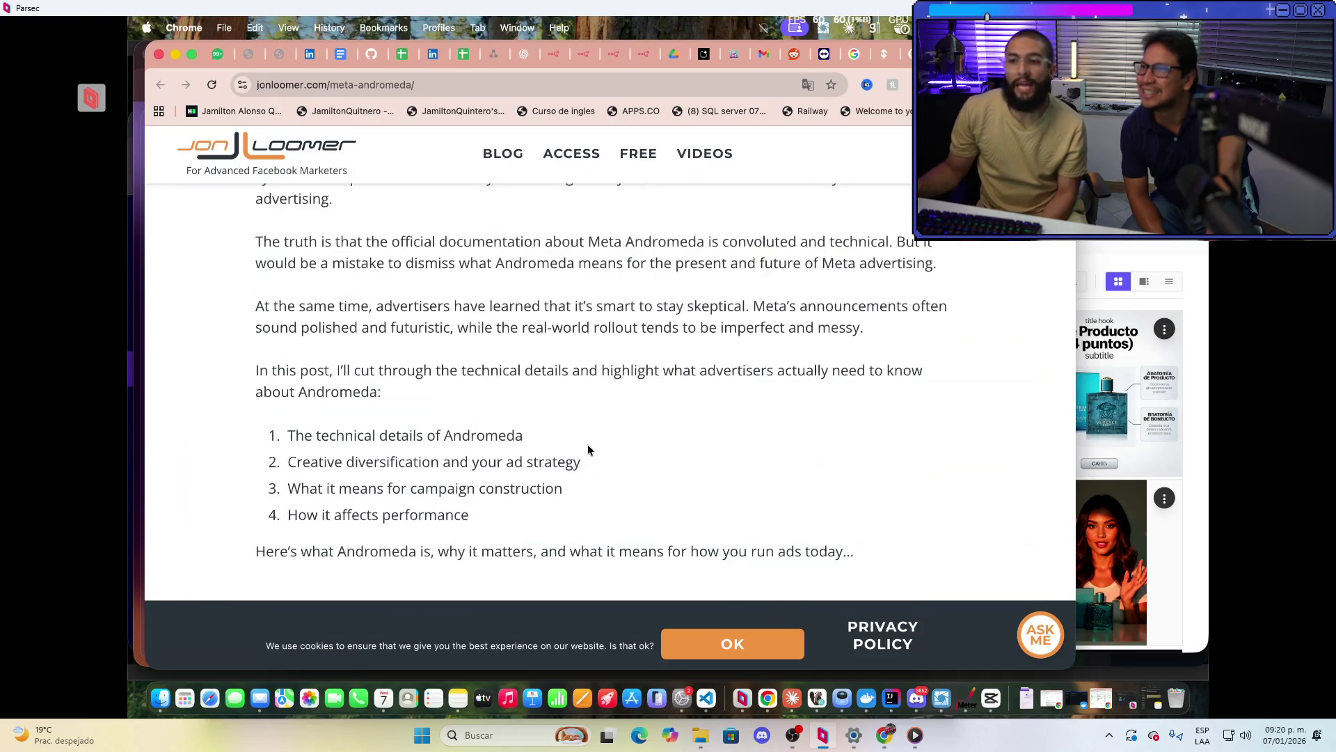
{"action": "scroll", "coordinate": [537, 451], "scroll_direction": "down", "scroll_amount": 3}
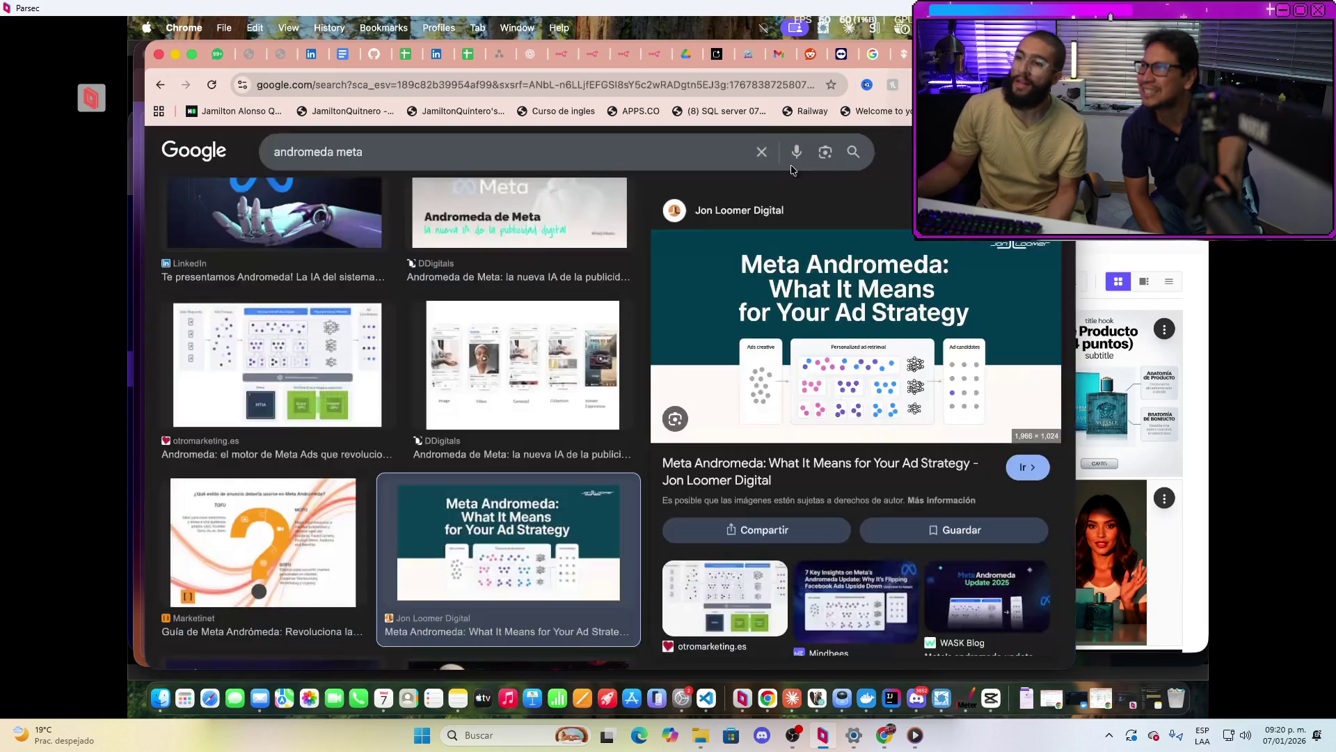
Show all ('Todo') results for andromeda meta, then switch back to the technical report PDF
{"action": "key", "text": "super+bracketleft"}
{"action": "scroll", "coordinate": [624, 413], "scroll_direction": "up", "scroll_amount": 5}
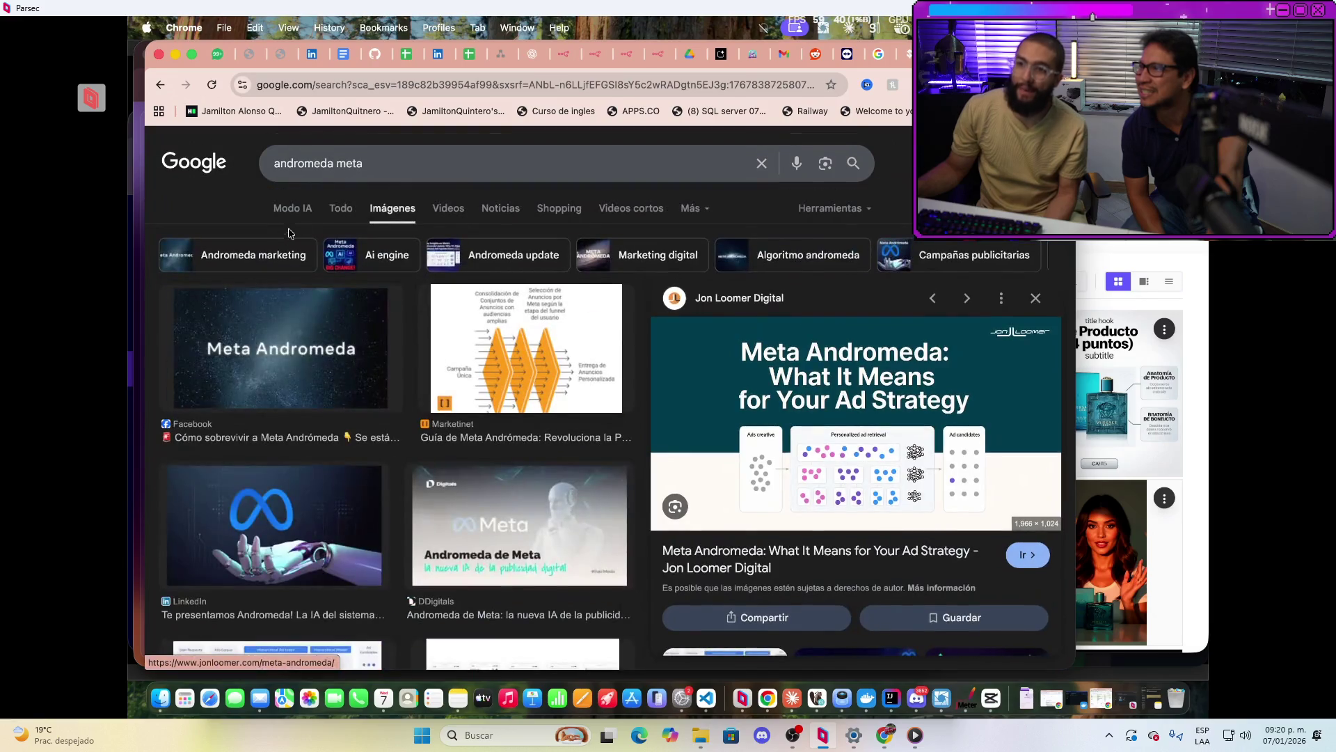
{"action": "left_click", "coordinate": [338, 210]}
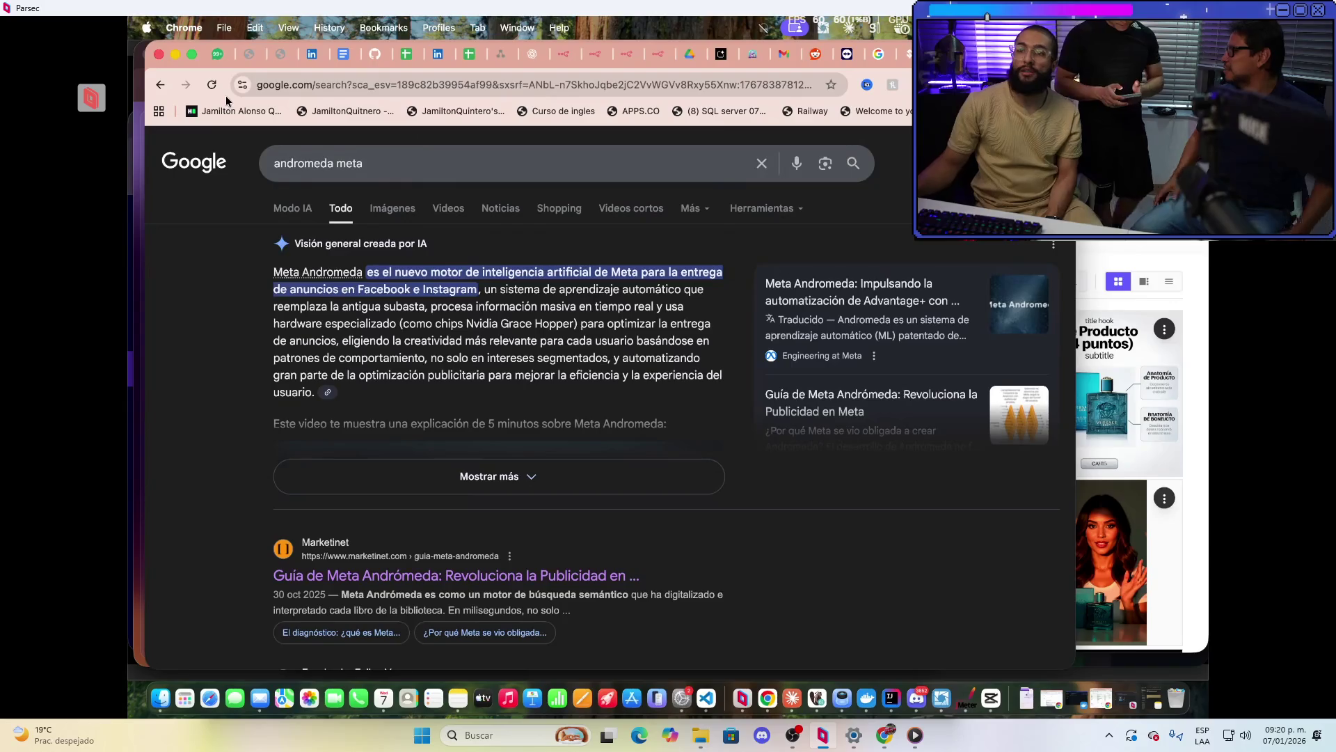
{"action": "left_click", "coordinate": [249, 54]}
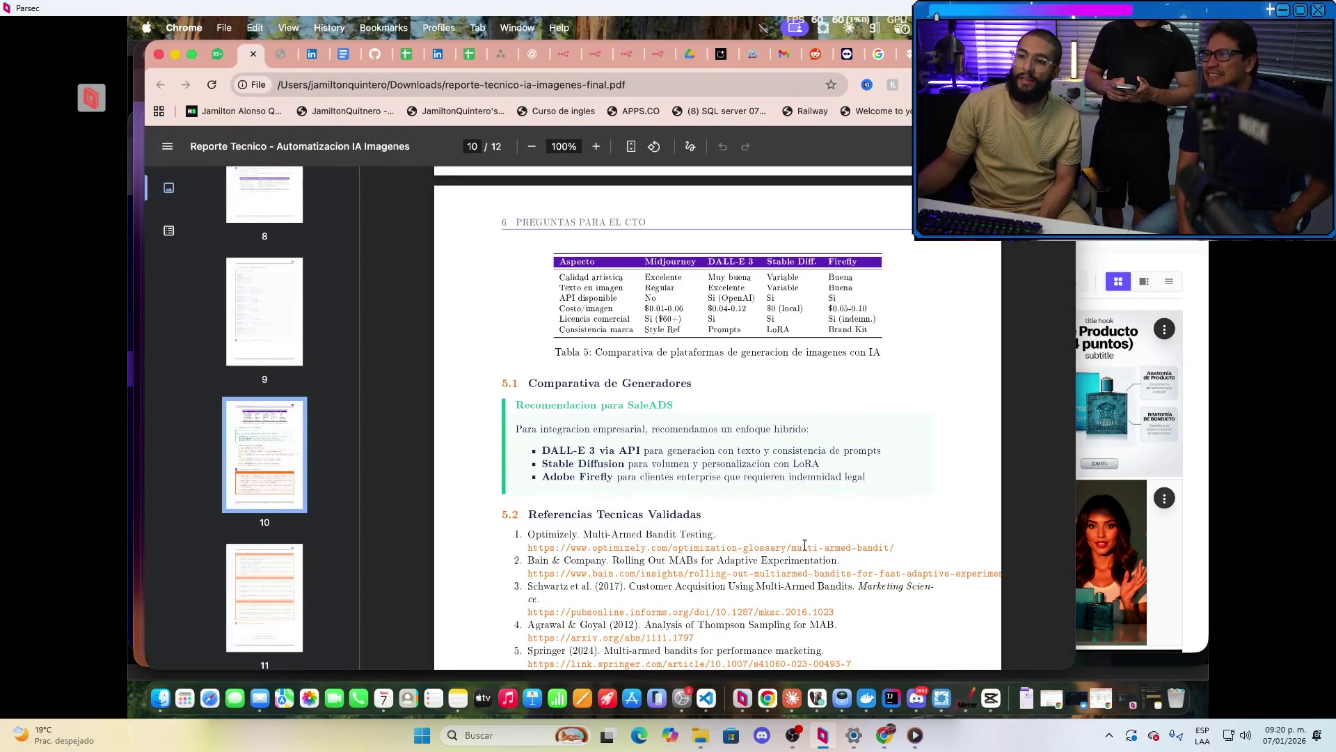
Select the Thompson Sampling pipeline steps and scroll back to the page 6 table schemas
{"action": "scroll", "coordinate": [804, 545], "scroll_direction": "up", "scroll_amount": 15}
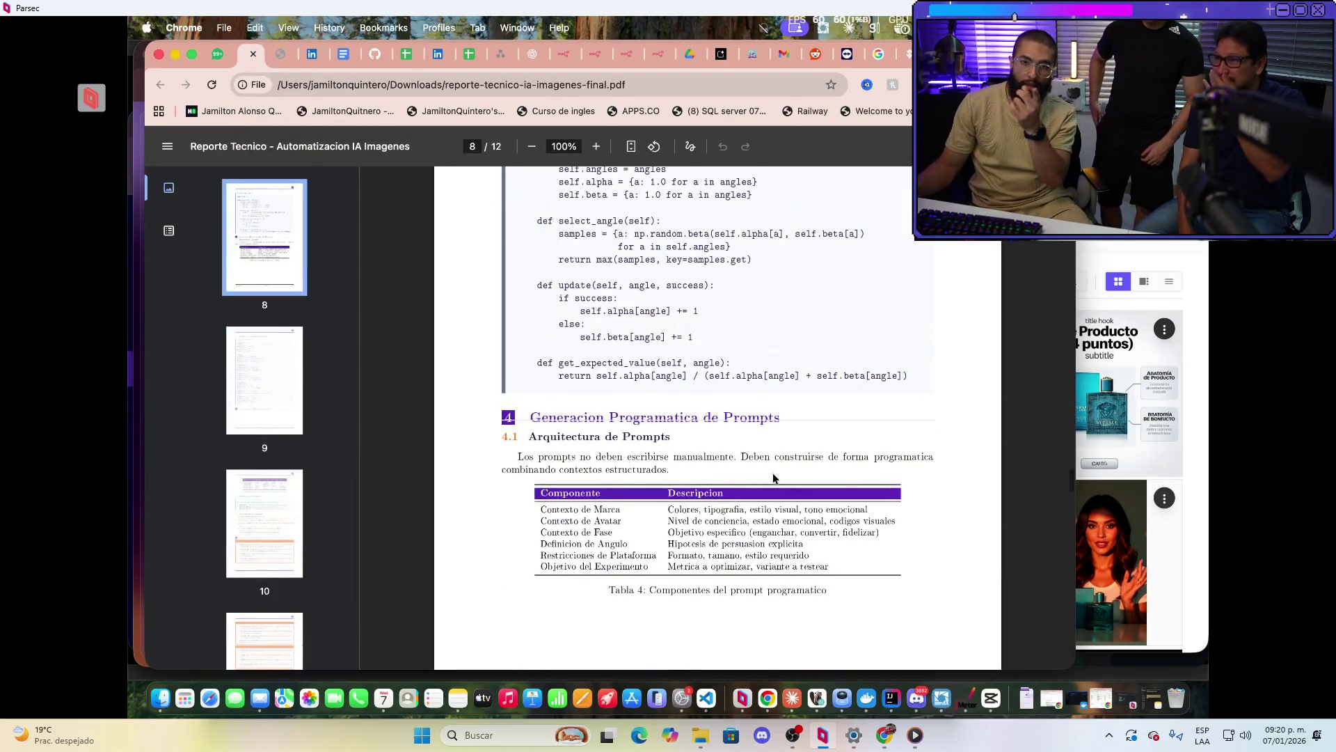
{"action": "scroll", "coordinate": [787, 486], "scroll_direction": "up", "scroll_amount": 10}
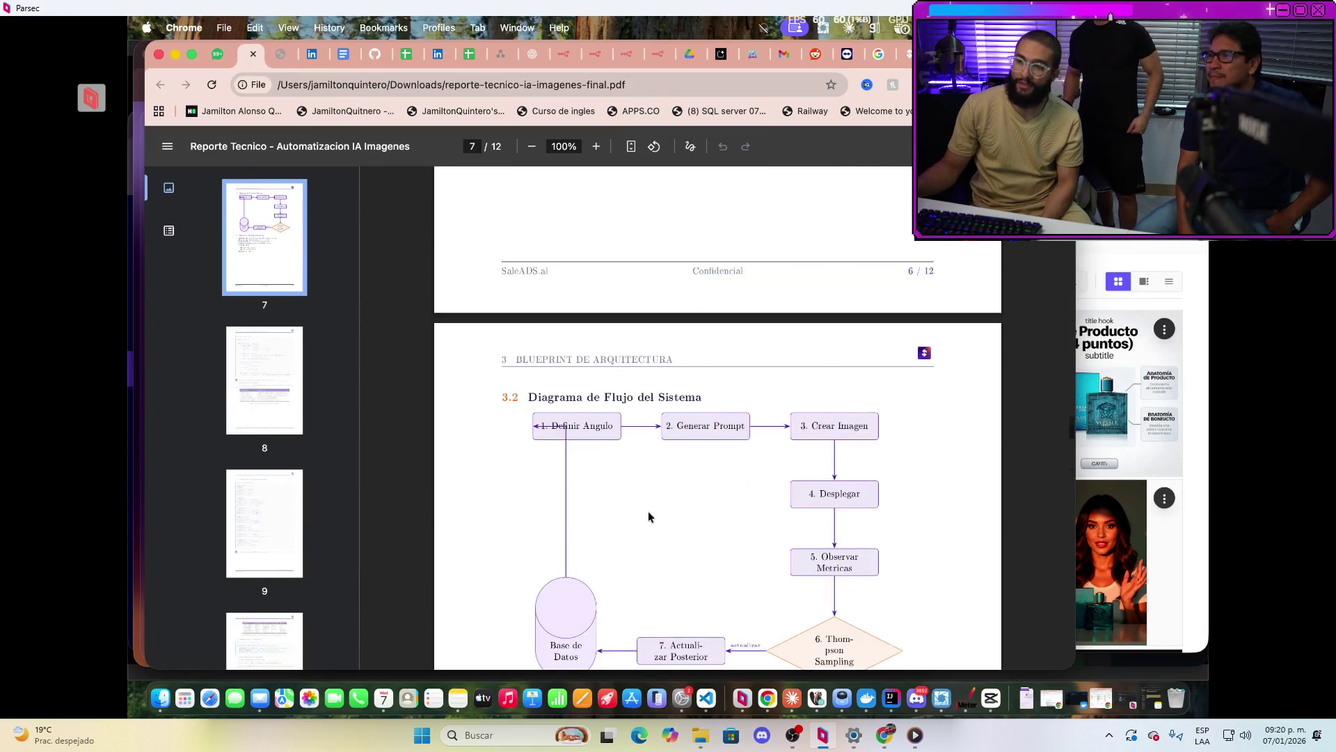
{"action": "scroll", "coordinate": [640, 501], "scroll_direction": "down", "scroll_amount": 5}
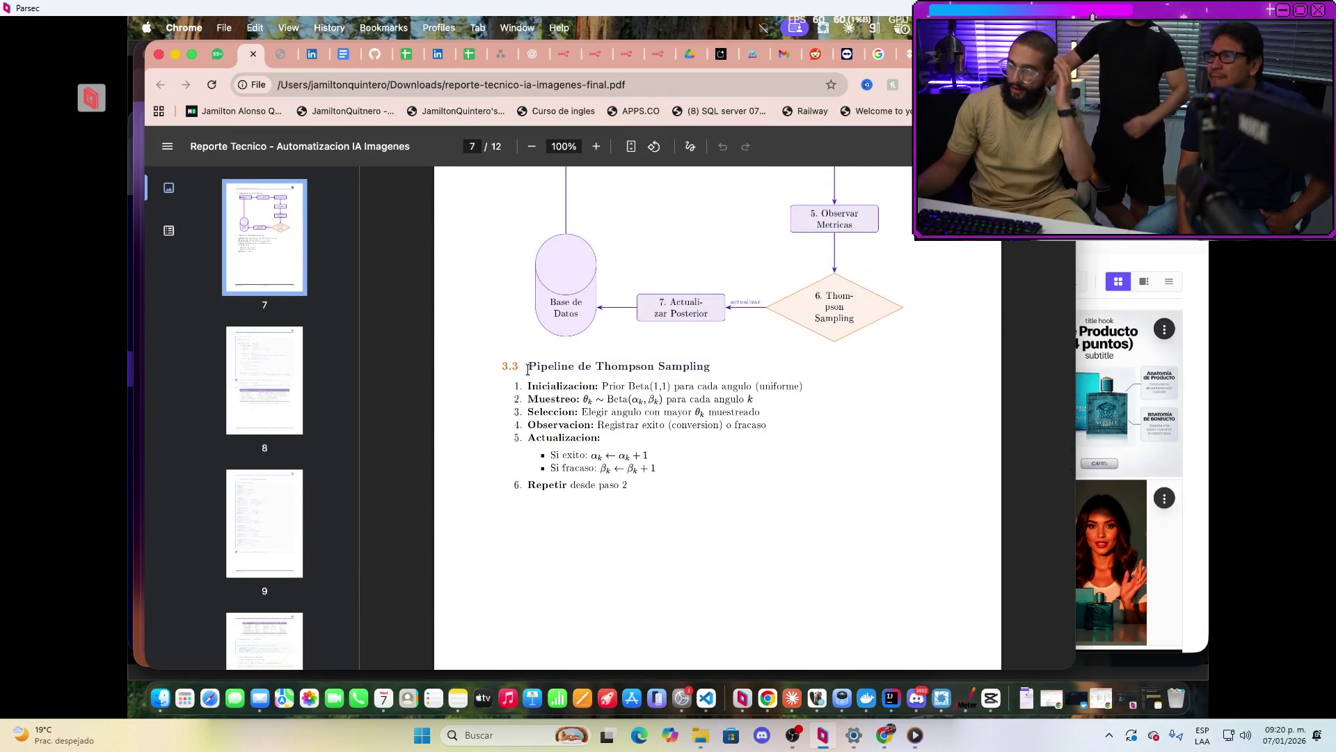
{"action": "left_click_drag", "start_coordinate": [528, 369], "coordinate": [743, 529]}
{"action": "scroll", "coordinate": [725, 491], "scroll_direction": "up", "scroll_amount": 14}
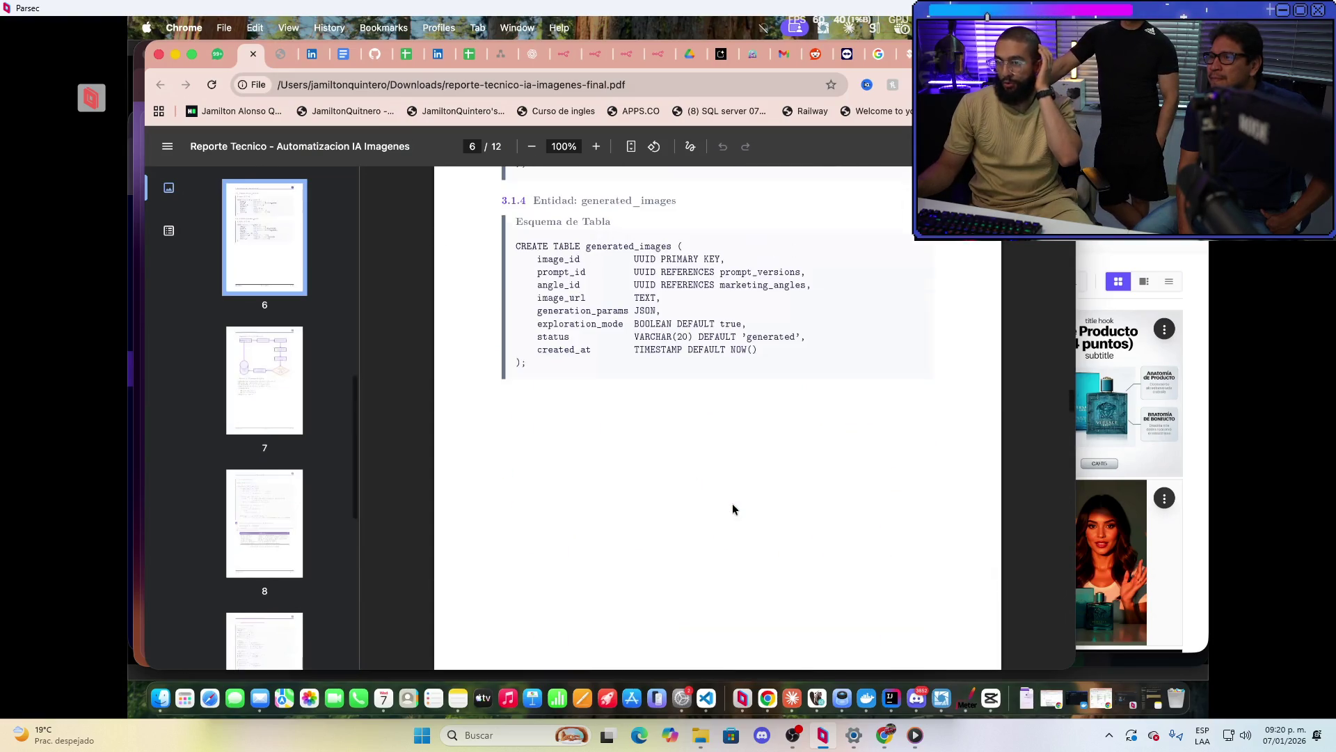
{"action": "scroll", "coordinate": [732, 503], "scroll_direction": "up", "scroll_amount": 6}
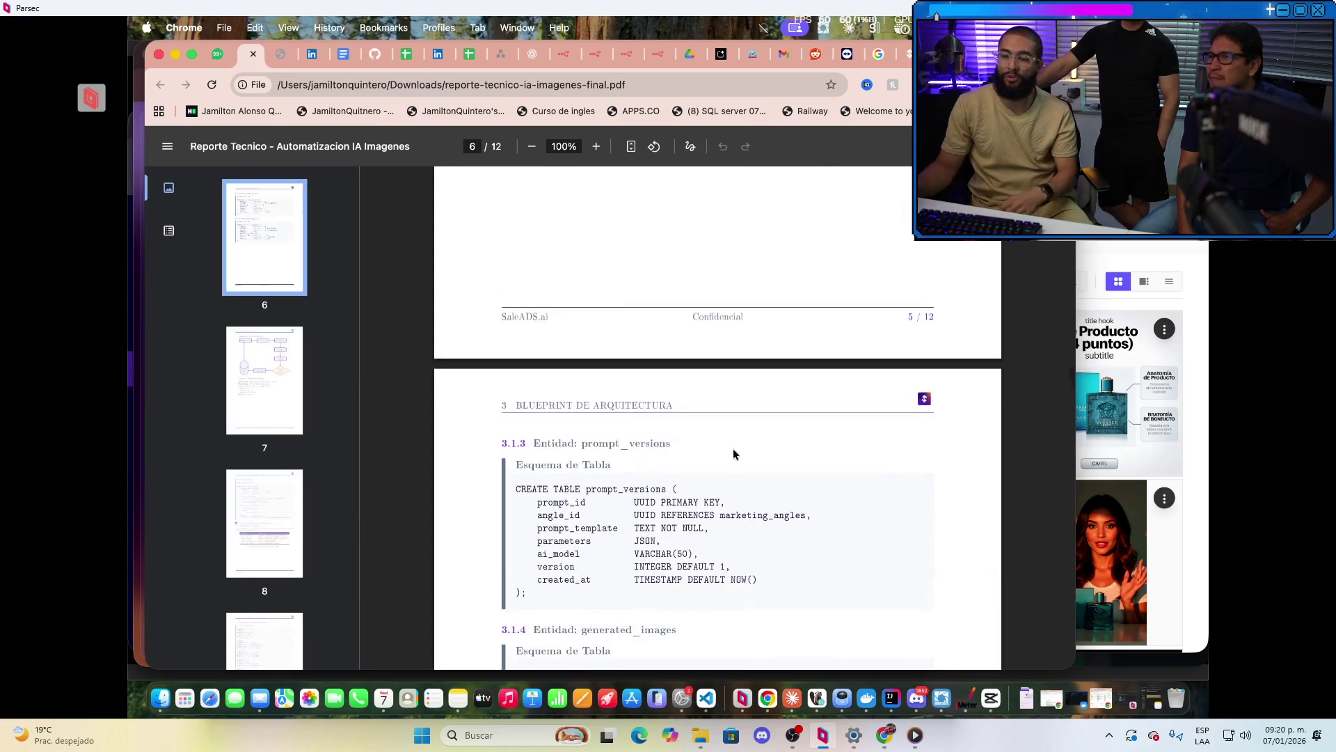
{"action": "scroll", "coordinate": [733, 448], "scroll_direction": "up", "scroll_amount": 5}
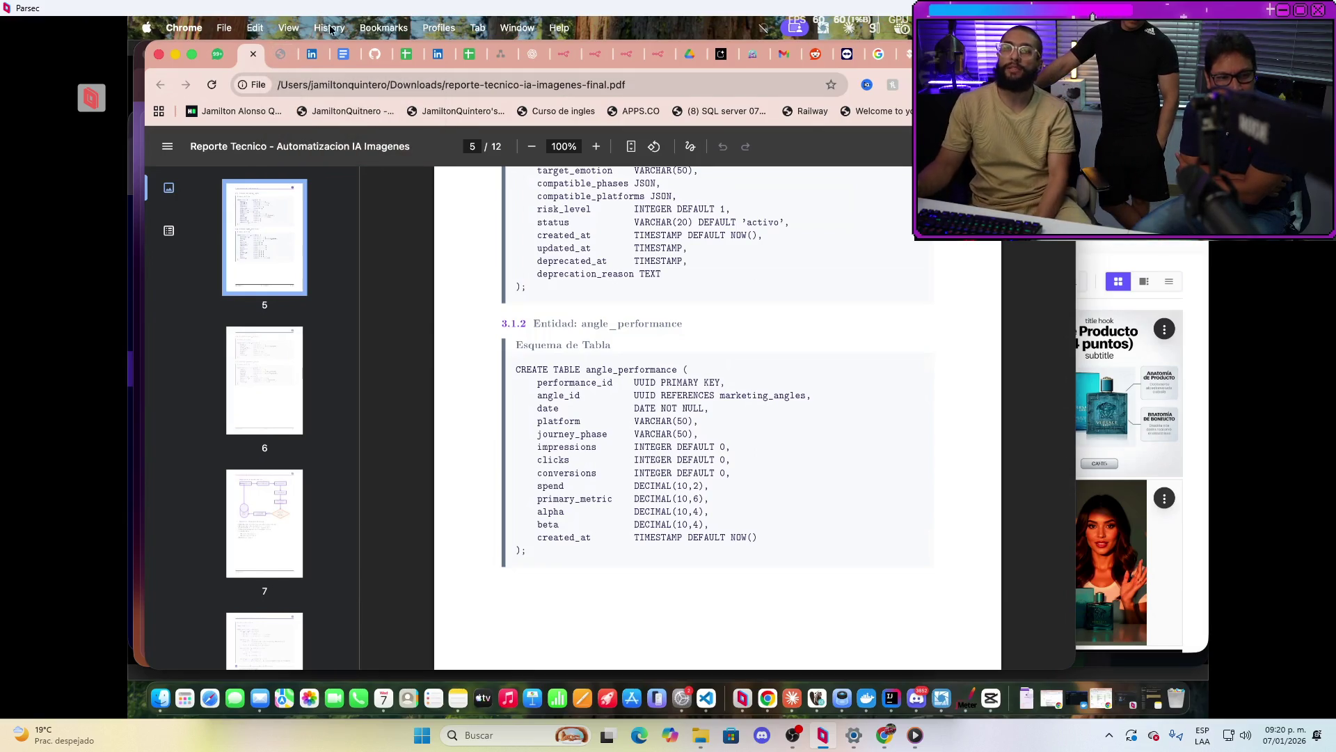
Open the otromarketing.es article 'Así funciona Andromeda…' from the andromeda meta image results
{"action": "key", "text": "super+bracketleft"}
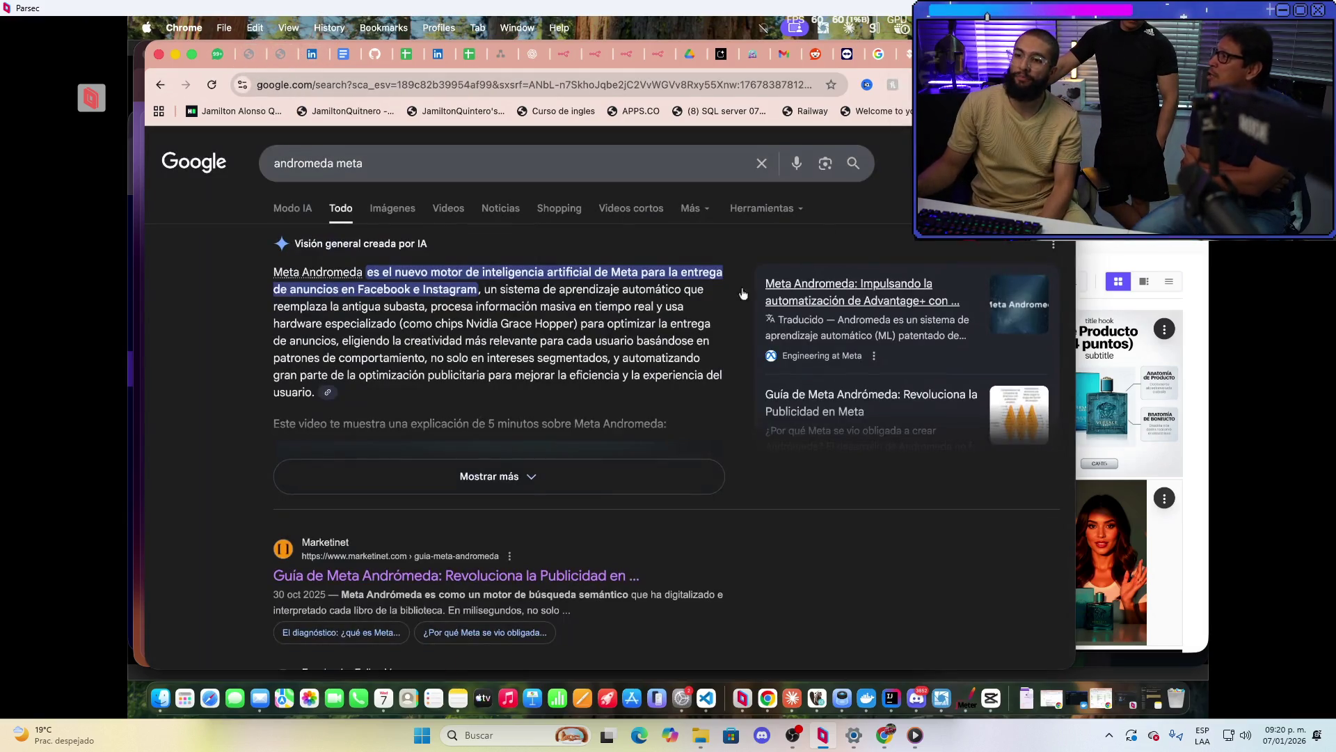
{"action": "left_click", "coordinate": [400, 210]}
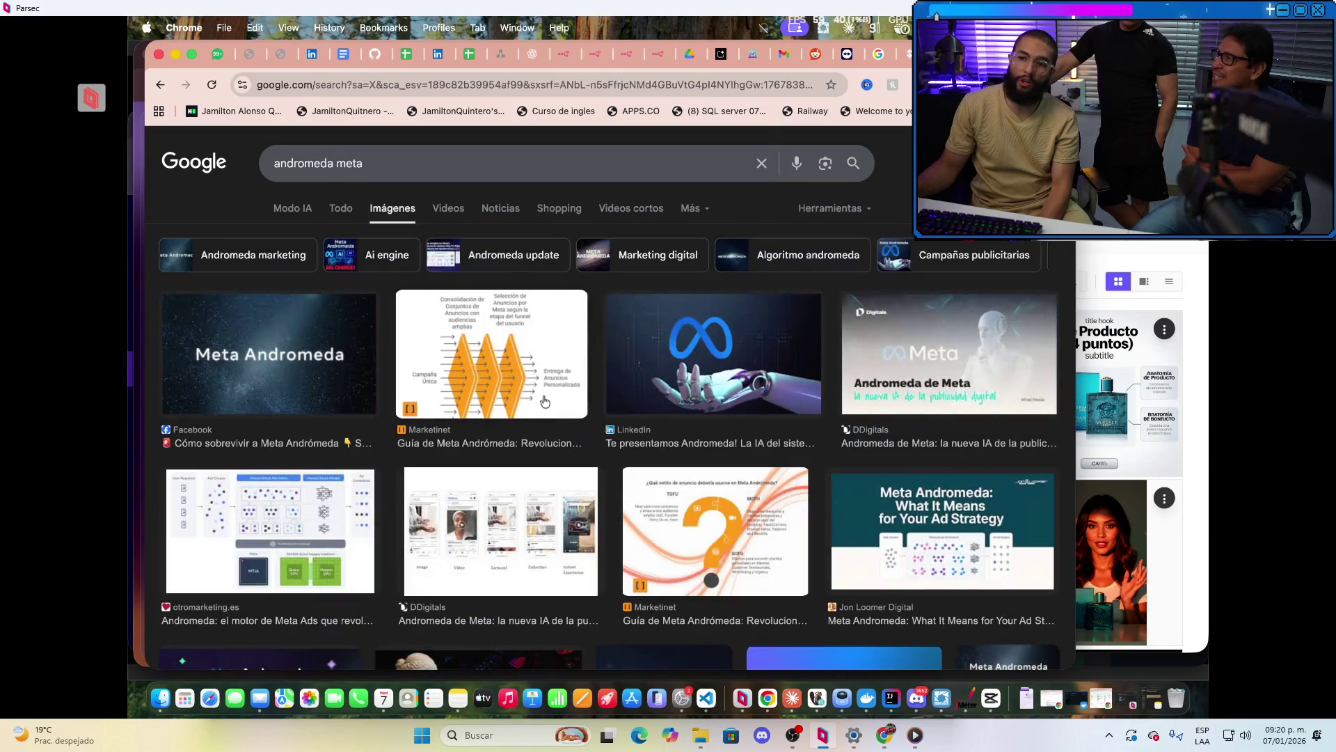
{"action": "left_click", "coordinate": [311, 524]}
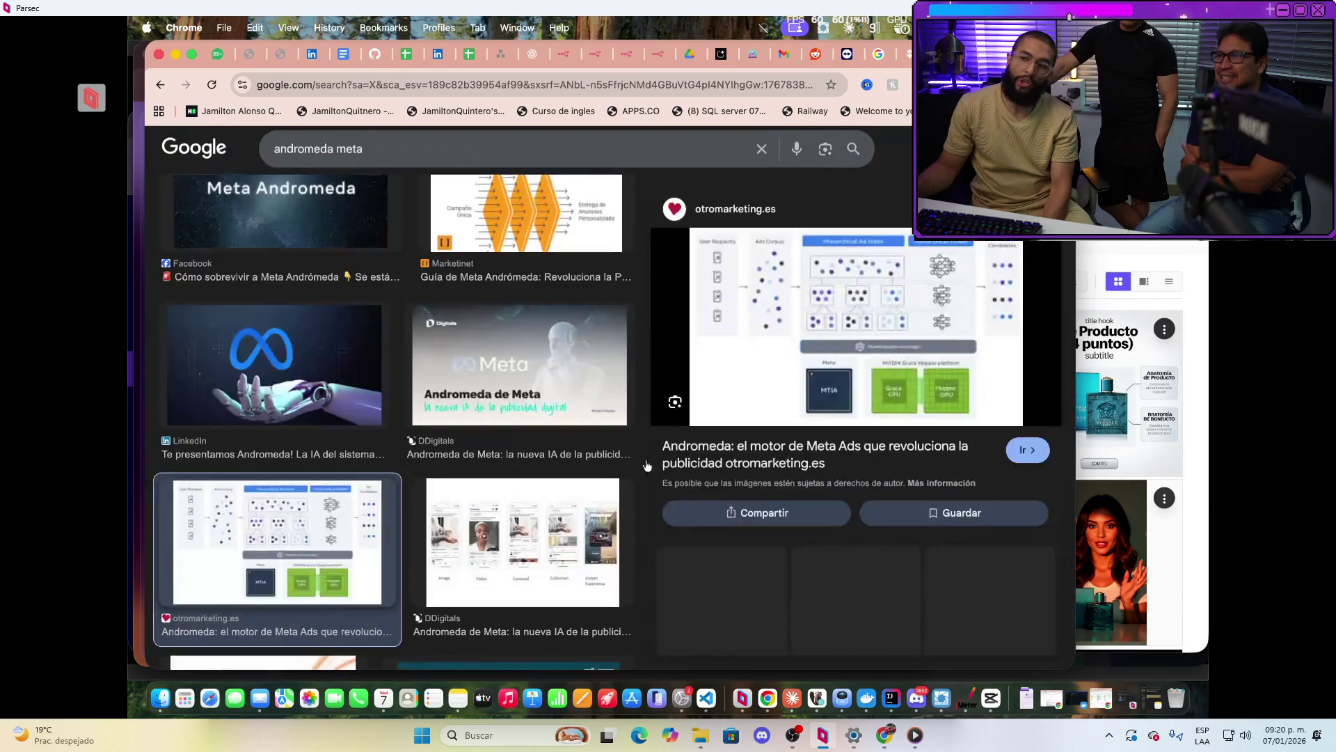
{"action": "left_click", "coordinate": [835, 333]}
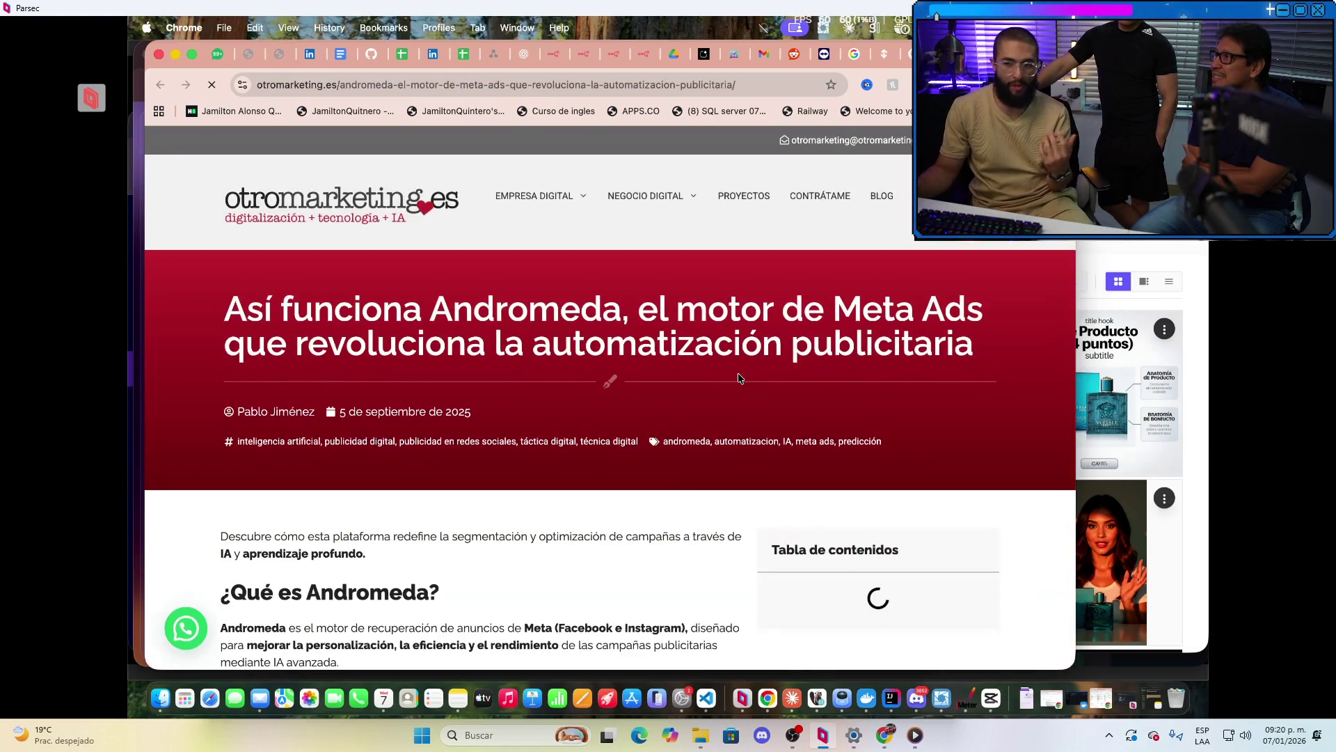
Scroll the otromarketing.es article to the '¿Cómo funciona Andromeda?' Hierarchical Ad Index diagram
{"action": "scroll", "coordinate": [739, 377], "scroll_direction": "down", "scroll_amount": 10}
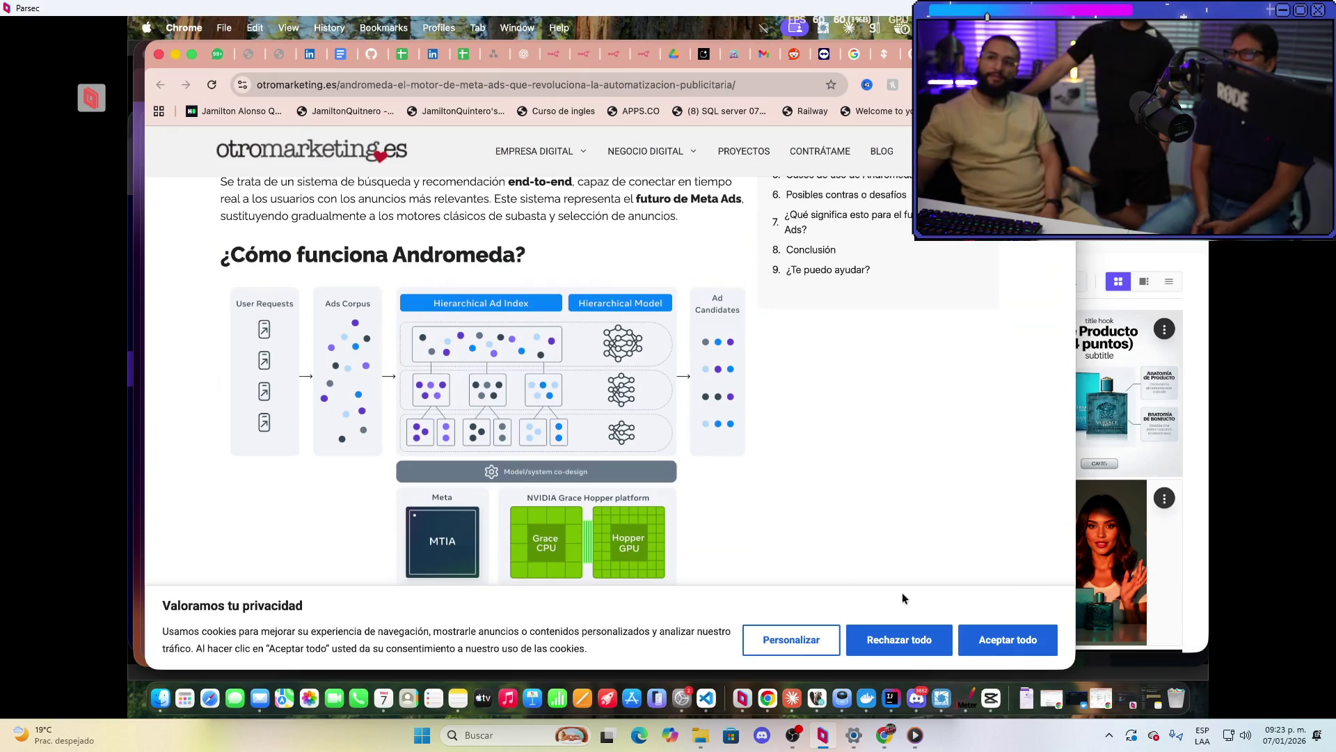
{"action": "scroll", "coordinate": [528, 411], "scroll_direction": "up", "scroll_amount": 3}
{"action": "scroll", "coordinate": [528, 410], "scroll_direction": "down", "scroll_amount": 3}
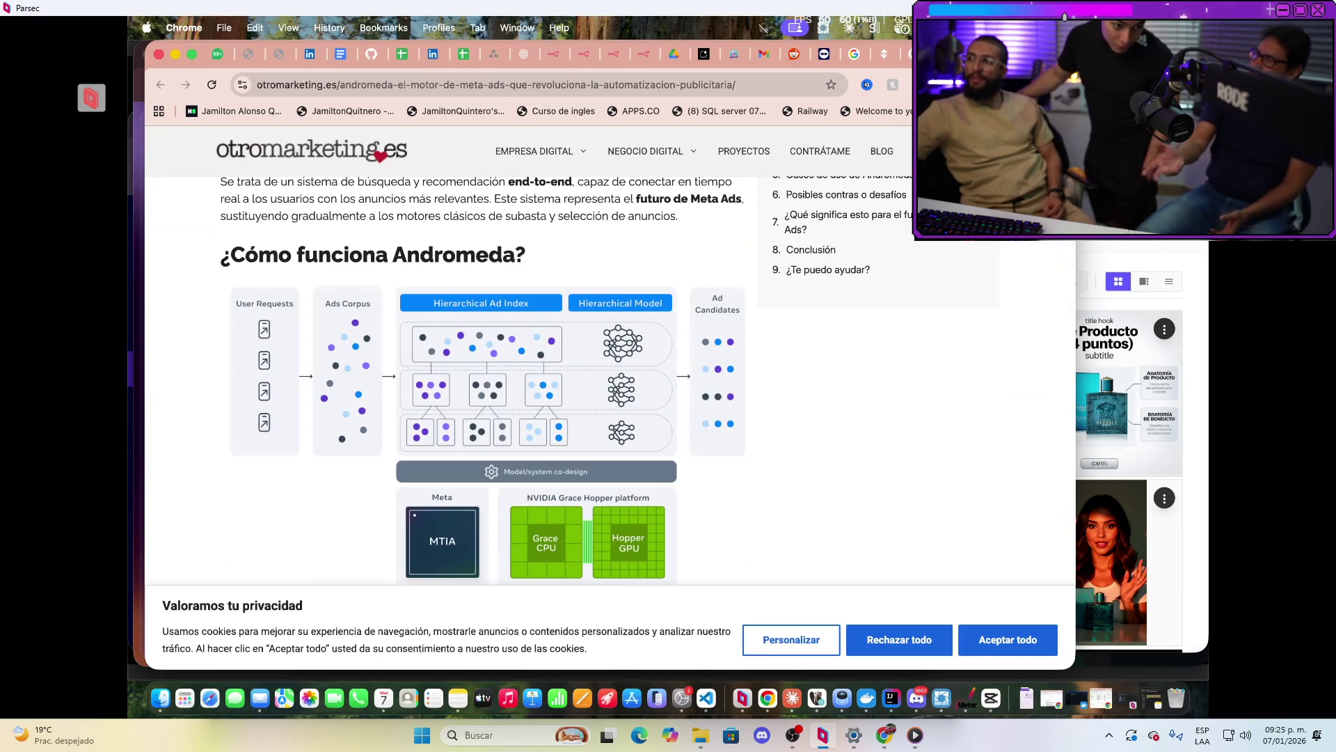
{"action": "key", "text": "super+grave"}
Bring the Twitch window with the live stream and chat in front of the Andromeda article
{"action": "left_click", "coordinate": [794, 54]}
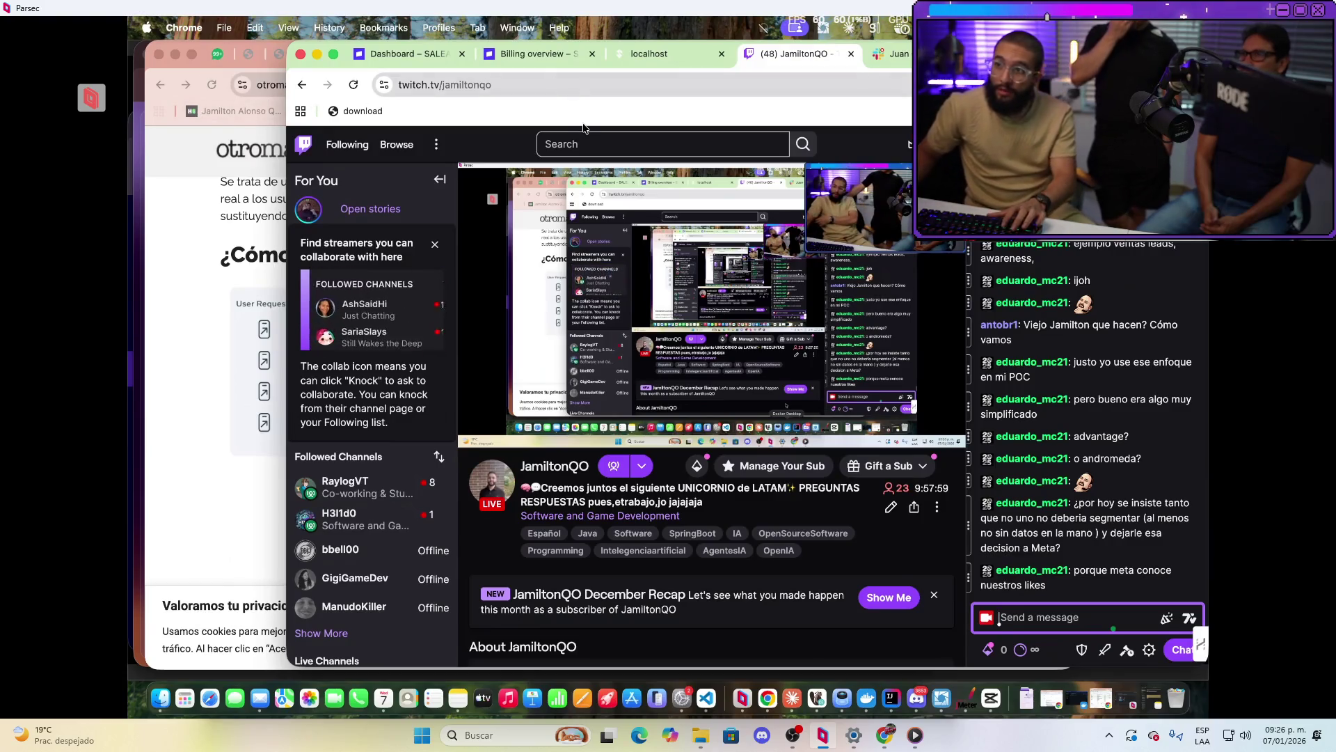
Open the Reporte Tecnico PDF in Chrome and scroll to page 4's Angulos de Venta section
{"action": "left_click", "coordinate": [195, 251]}
{"action": "left_click", "coordinate": [278, 54]}
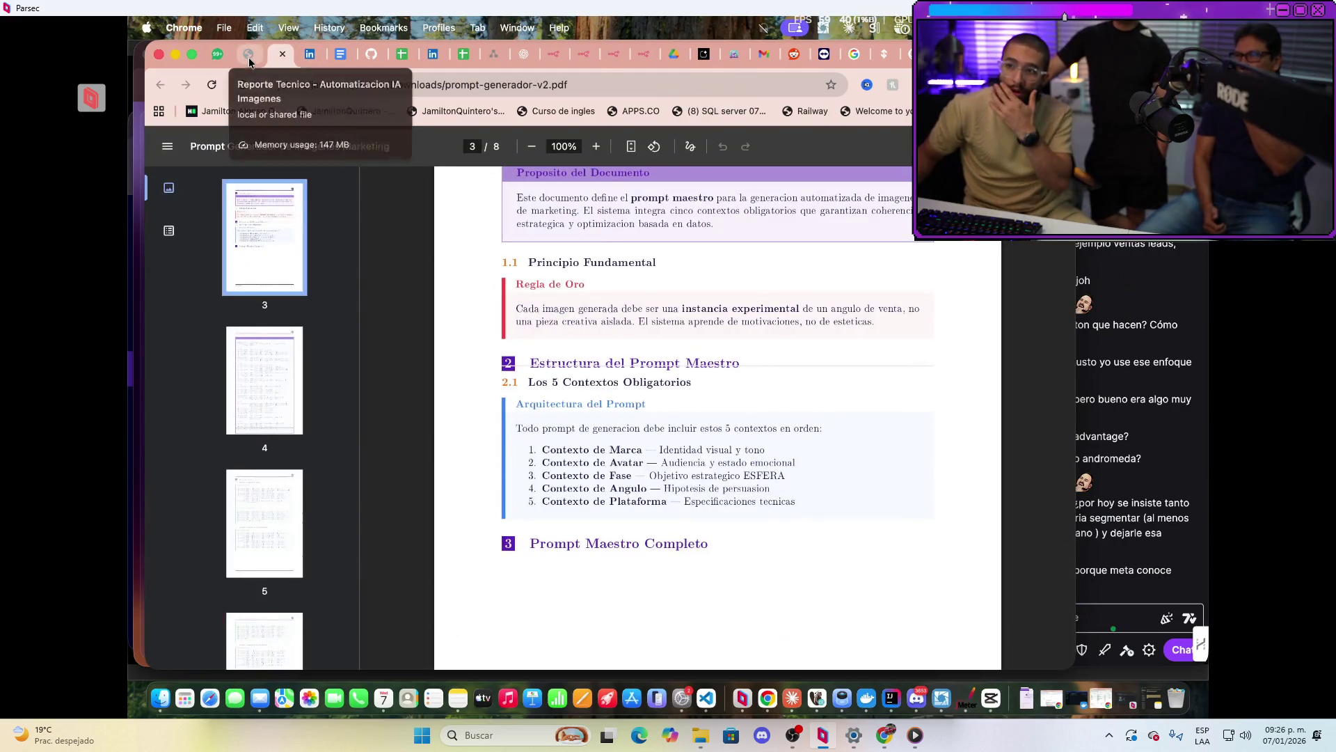
{"action": "left_click", "coordinate": [249, 55]}
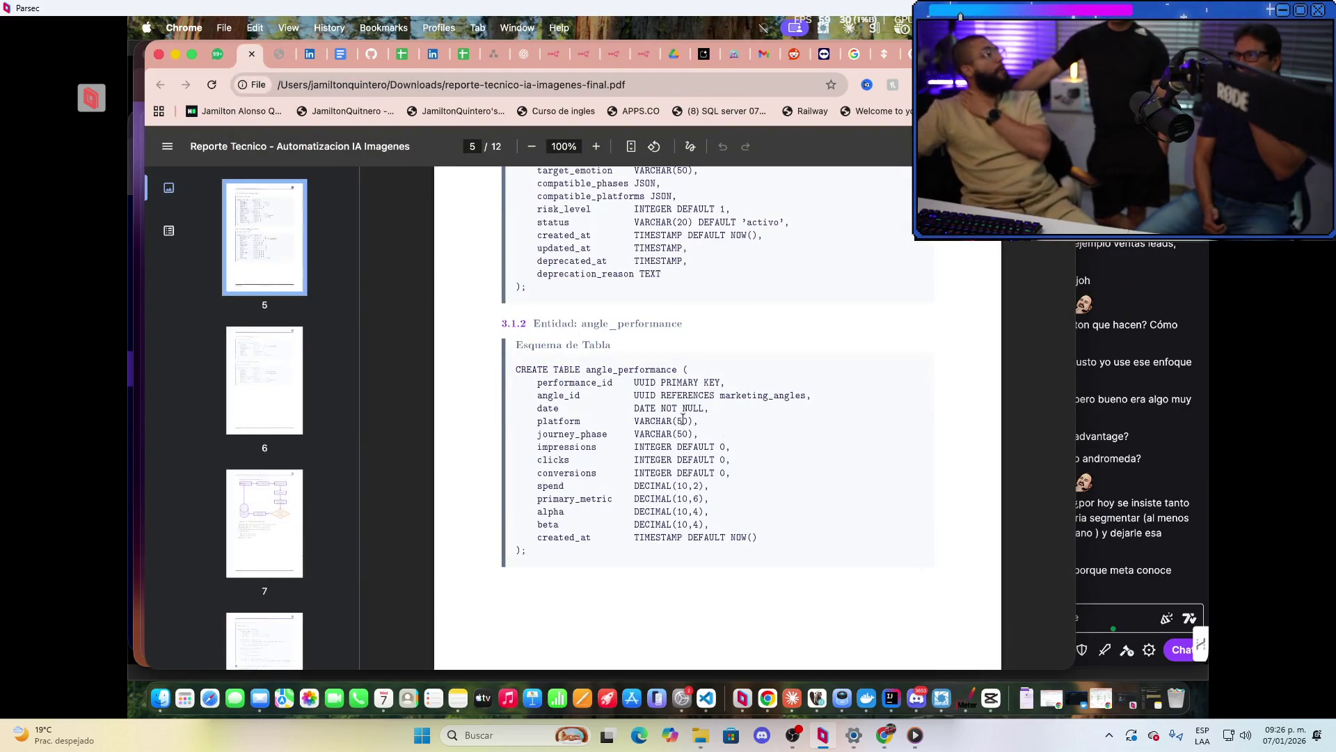
{"action": "scroll", "coordinate": [646, 411], "scroll_direction": "up", "scroll_amount": 5}
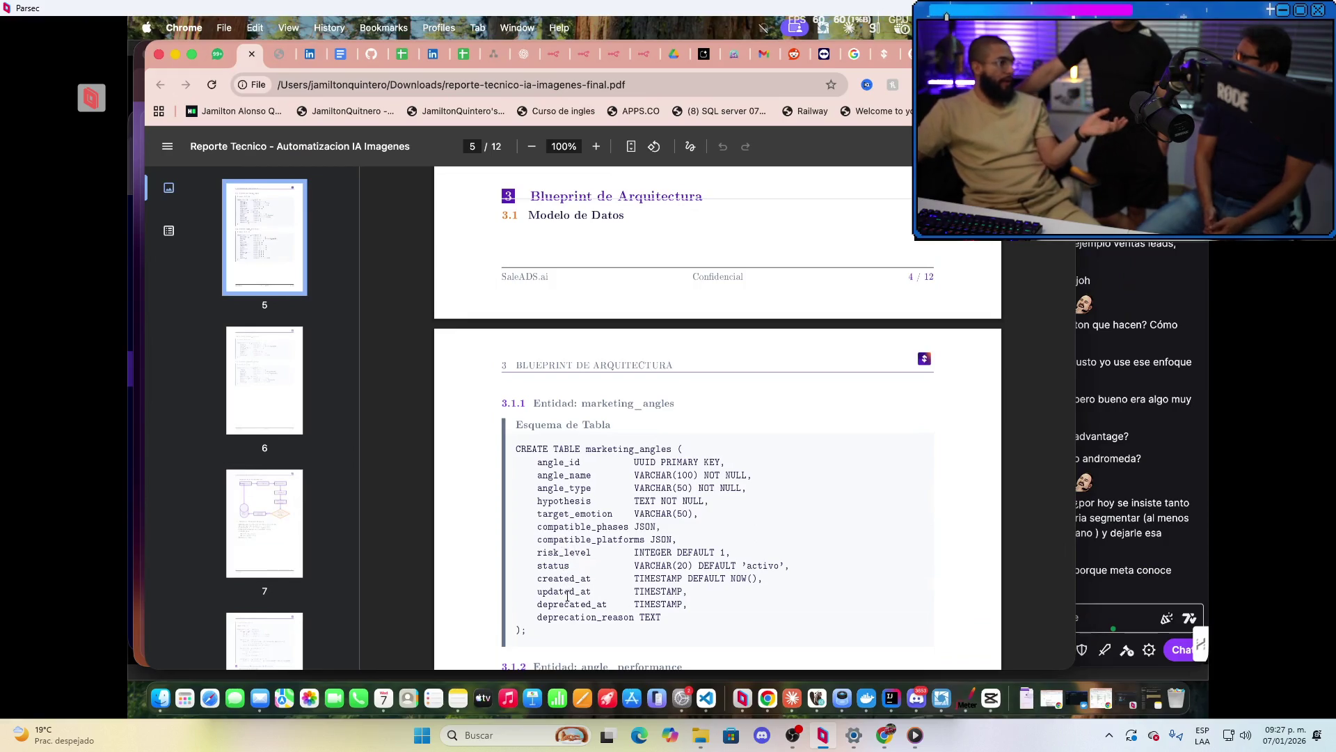
{"action": "scroll", "coordinate": [585, 585], "scroll_direction": "up", "scroll_amount": 5}
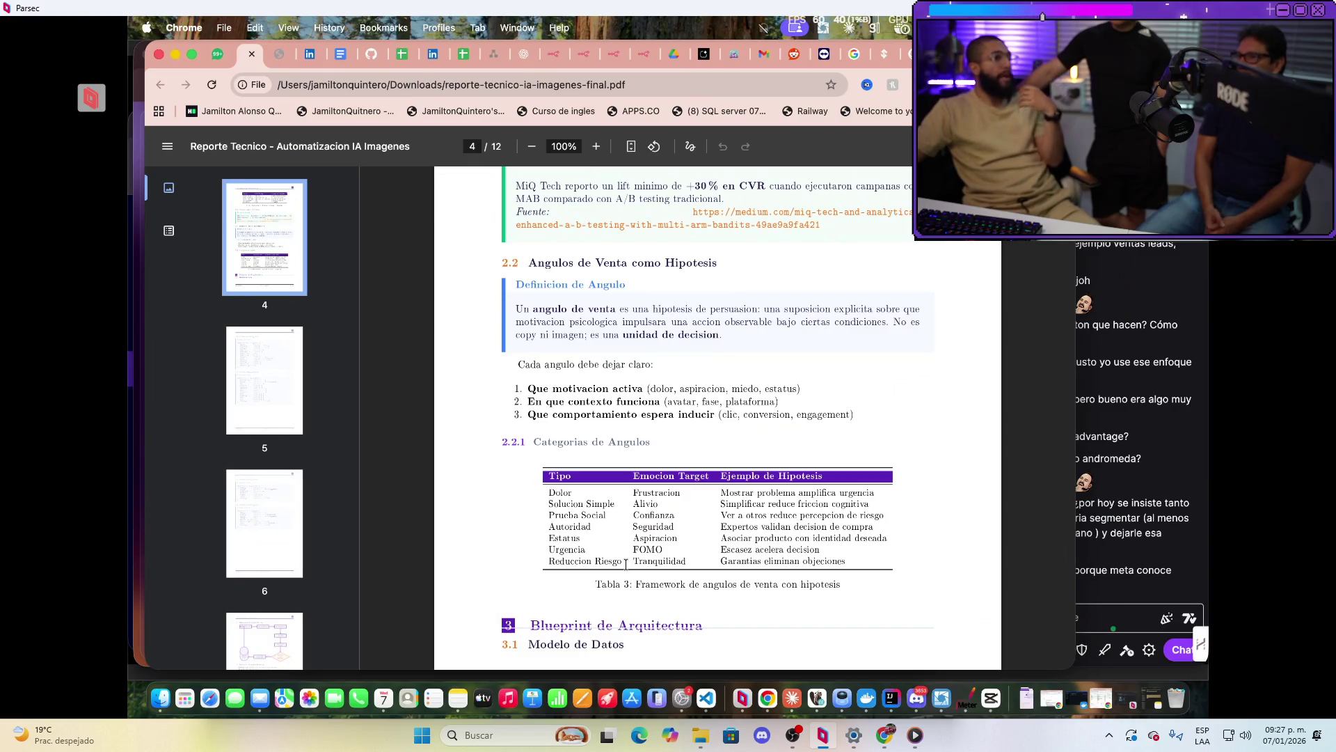
{"action": "scroll", "coordinate": [697, 516], "scroll_direction": "up", "scroll_amount": 2}
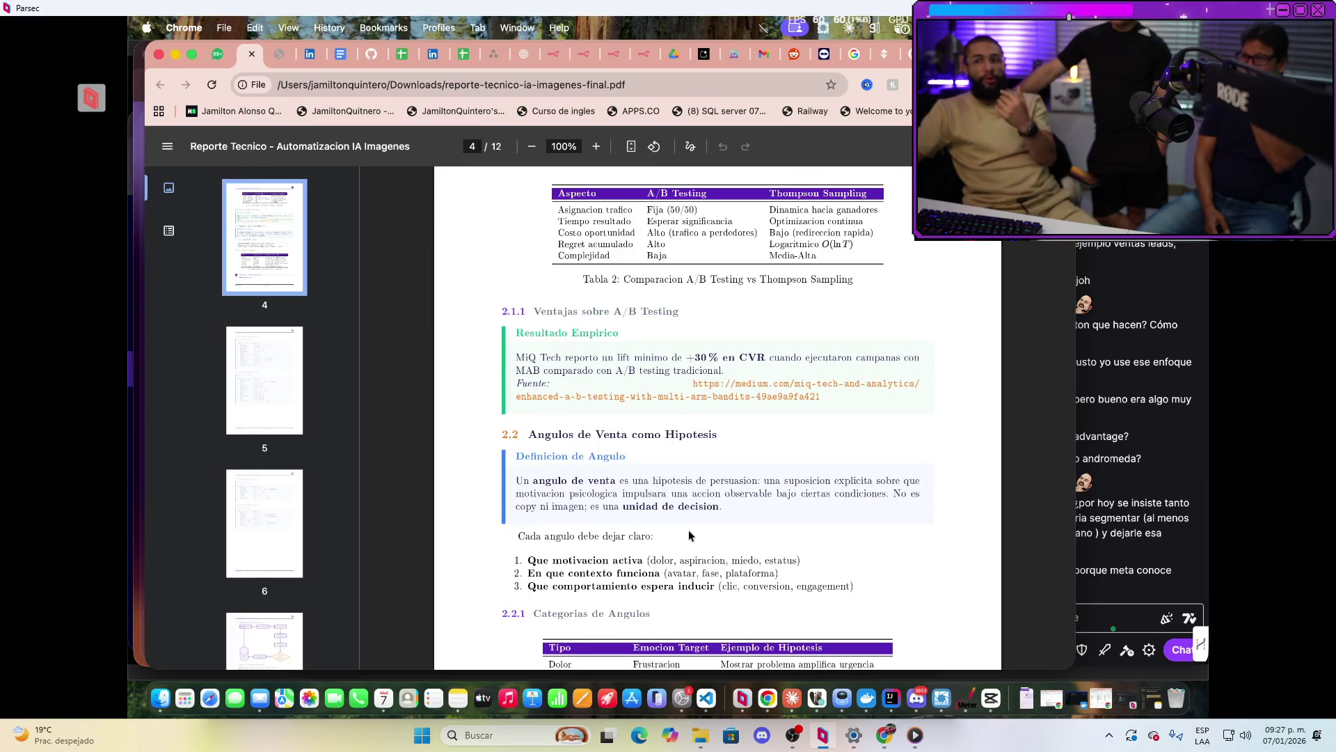
{"action": "scroll", "coordinate": [689, 534], "scroll_direction": "down", "scroll_amount": 3}
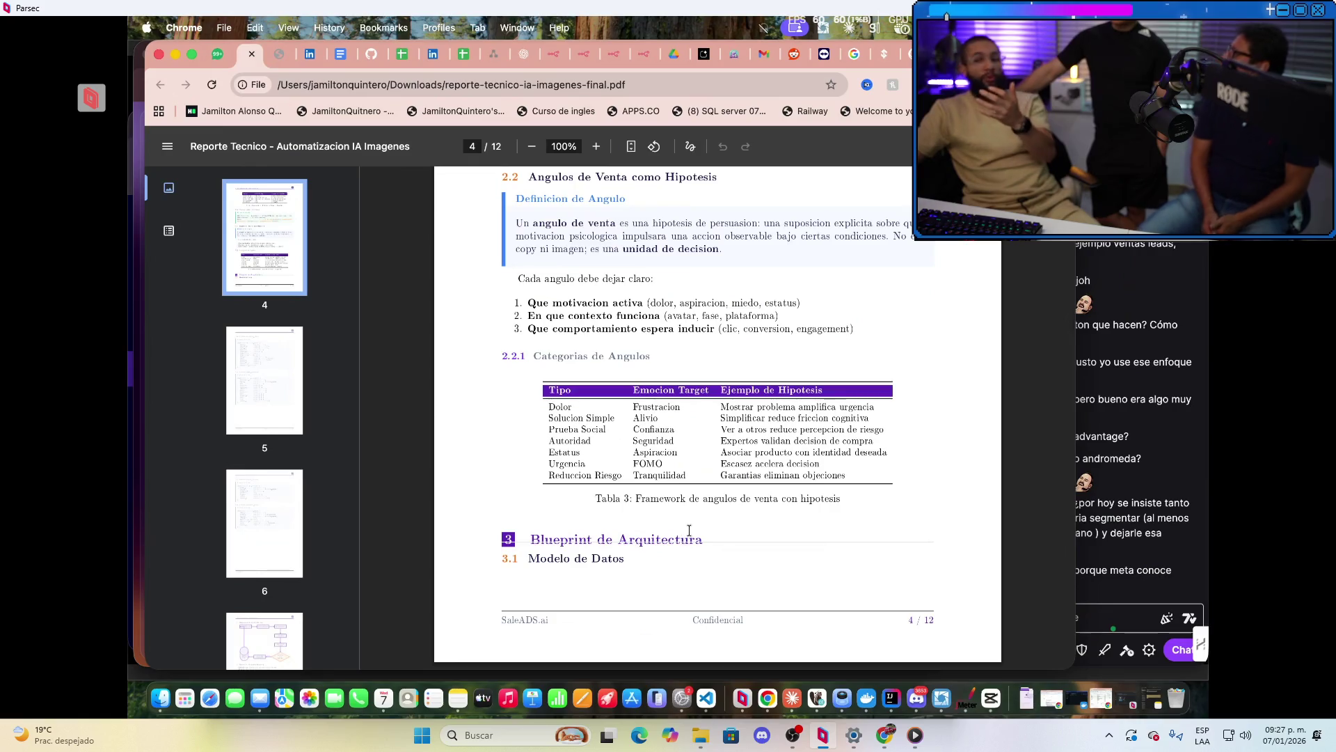
Scroll the technical report down to Tabla 3, the sales-angle framework on page 4
{"action": "scroll", "coordinate": [689, 531], "scroll_direction": "down", "scroll_amount": 15}
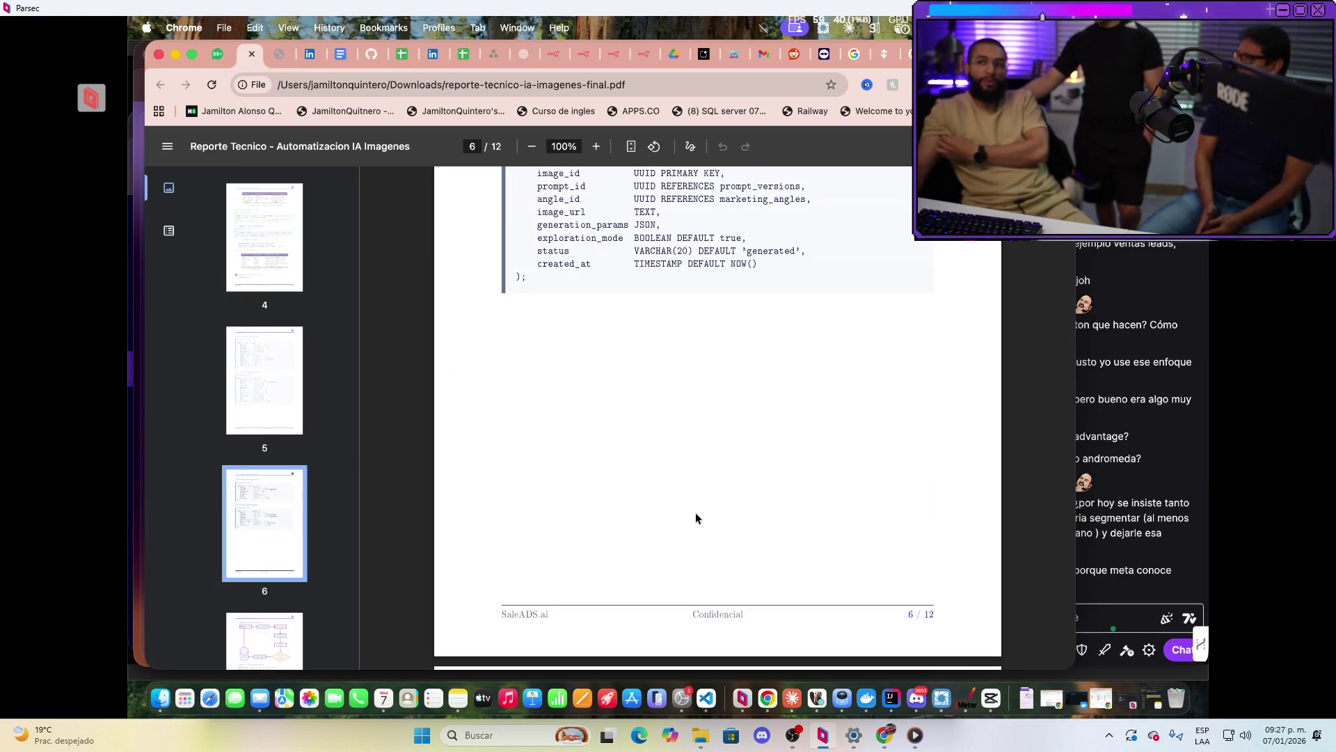
Select the six Thompson Sampling pipeline steps on page 7, then return to the Andromeda article tab
{"action": "scroll", "coordinate": [669, 541], "scroll_direction": "down", "scroll_amount": 6}
{"action": "scroll", "coordinate": [724, 390], "scroll_direction": "down", "scroll_amount": 6}
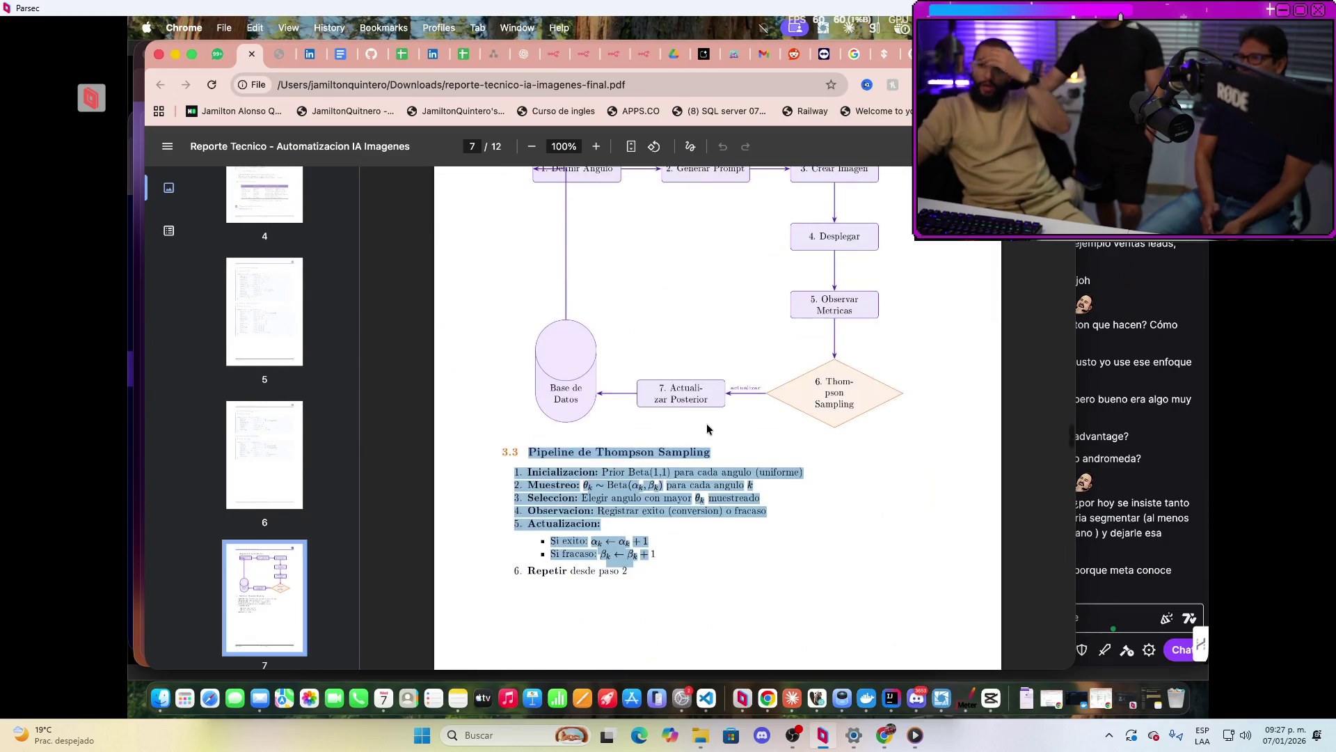
{"action": "left_click_drag", "start_coordinate": [626, 316], "coordinate": [528, 188]}
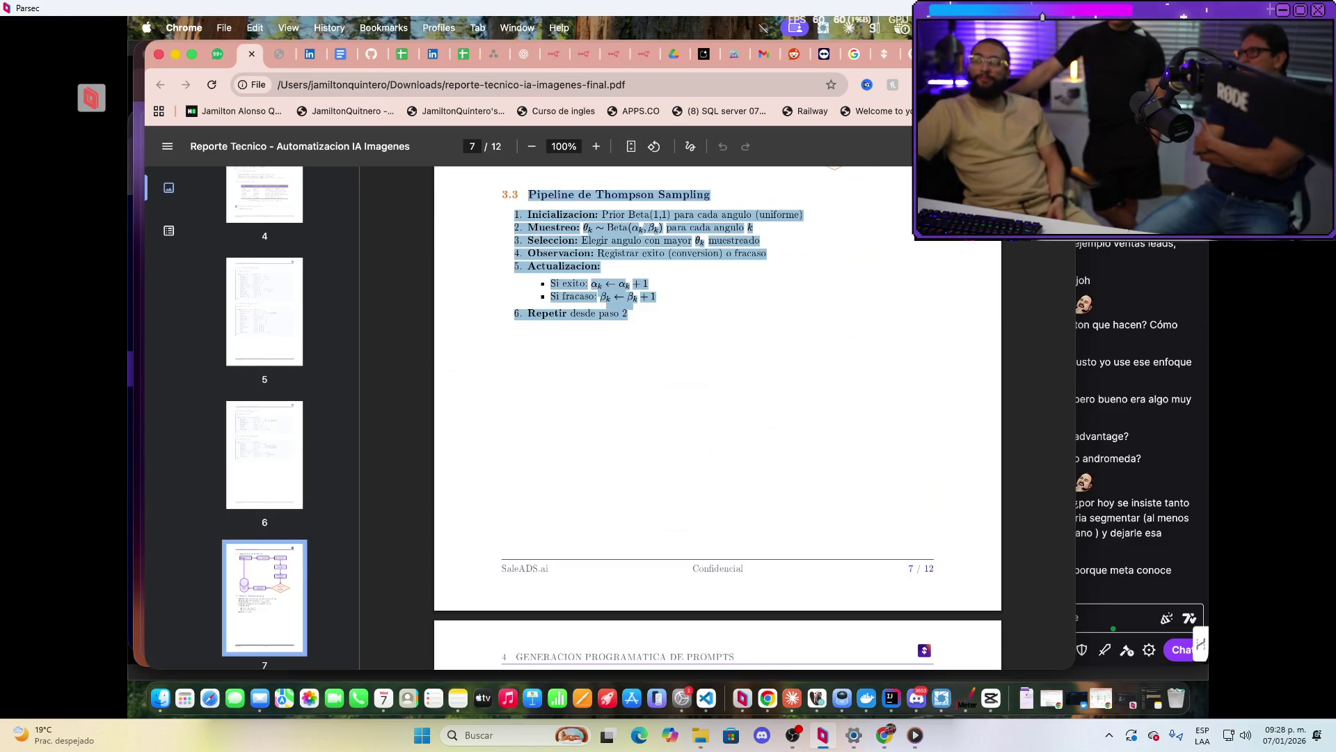
{"action": "key", "text": "ctrl+Tab"}
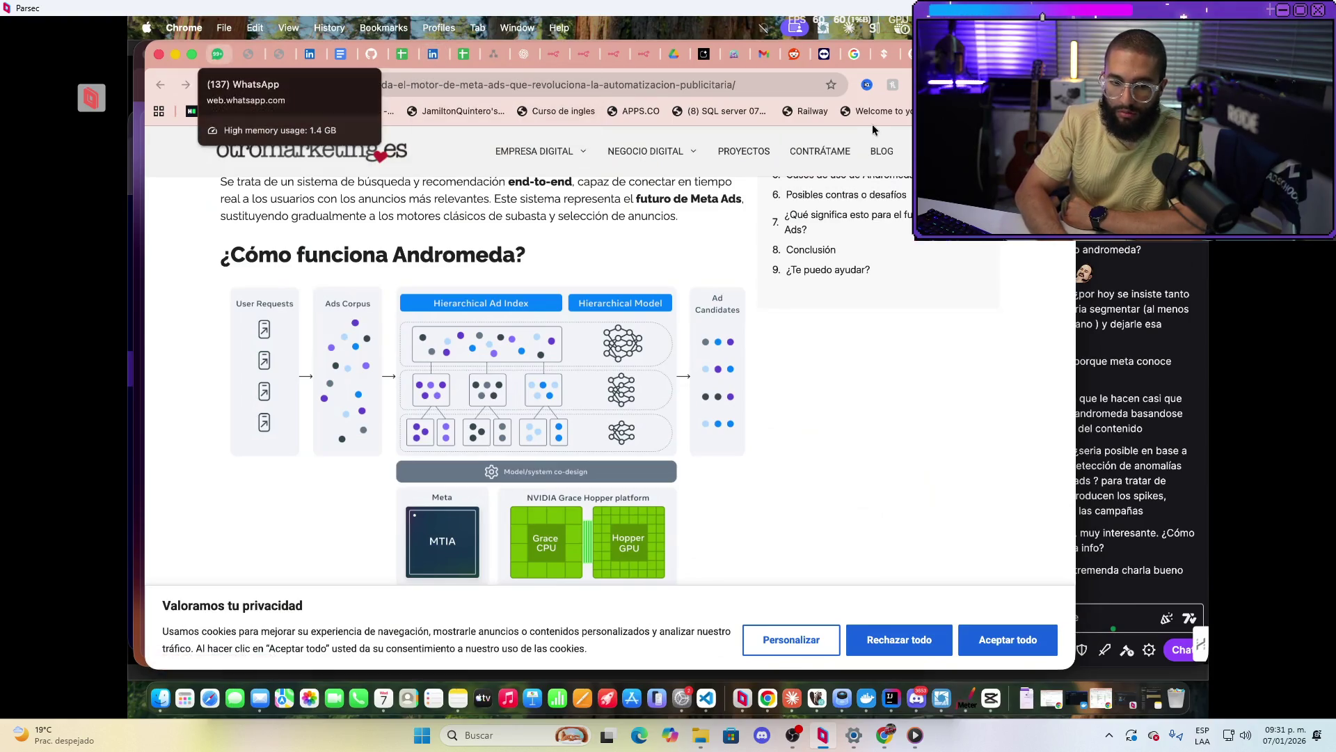
Switch from the Andromeda article to the pinned WhatsApp Web tab
{"action": "left_click", "coordinate": [217, 54]}
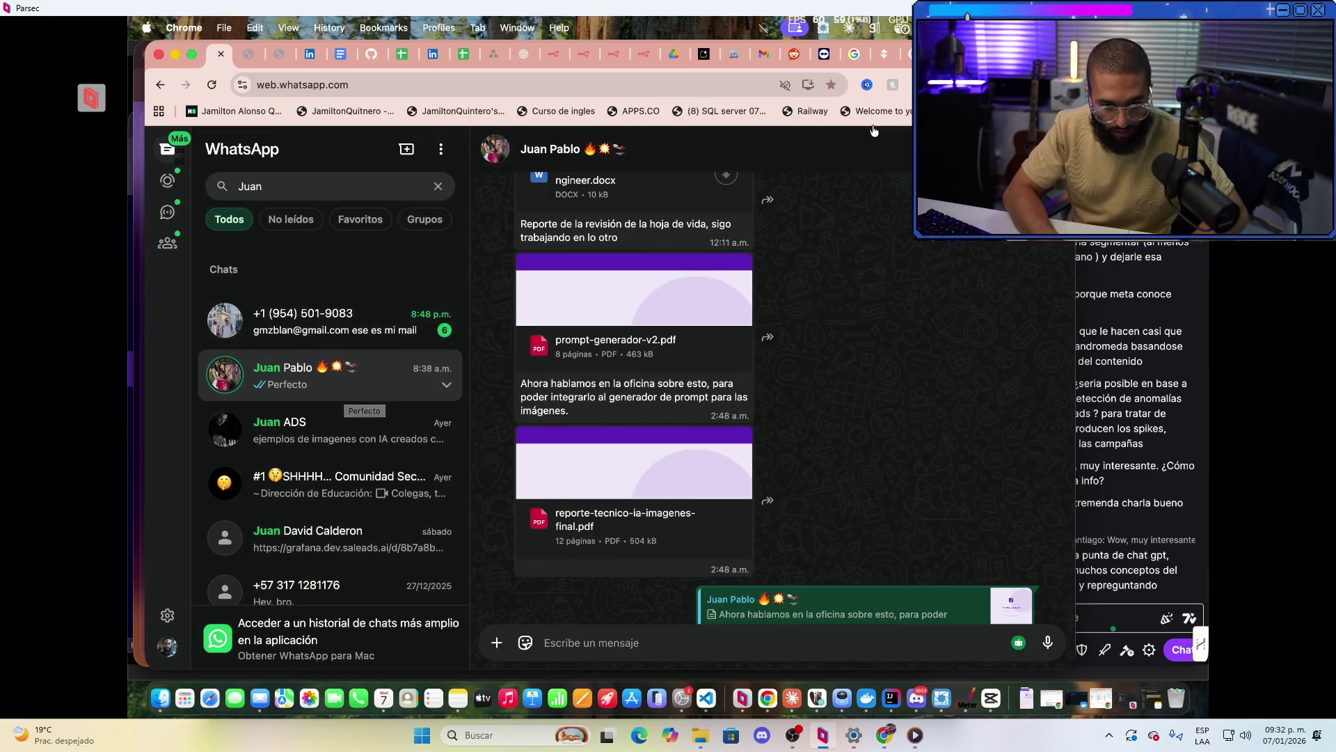
Clear the WhatsApp chat search so the full chat list shows again
{"action": "key", "text": "Escape"}
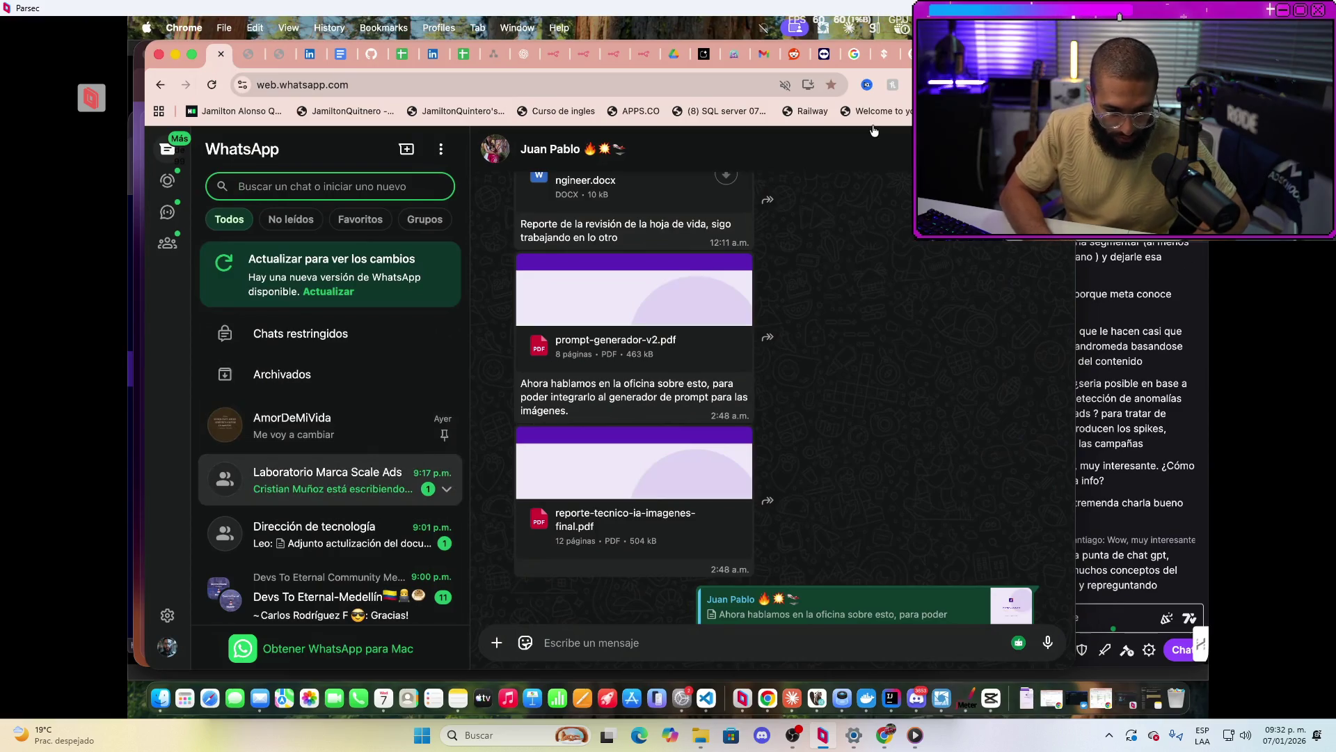
Open the Laboratorio Marca Scale Ads group and view its image-generation task list full size
{"action": "left_click", "coordinate": [327, 480]}
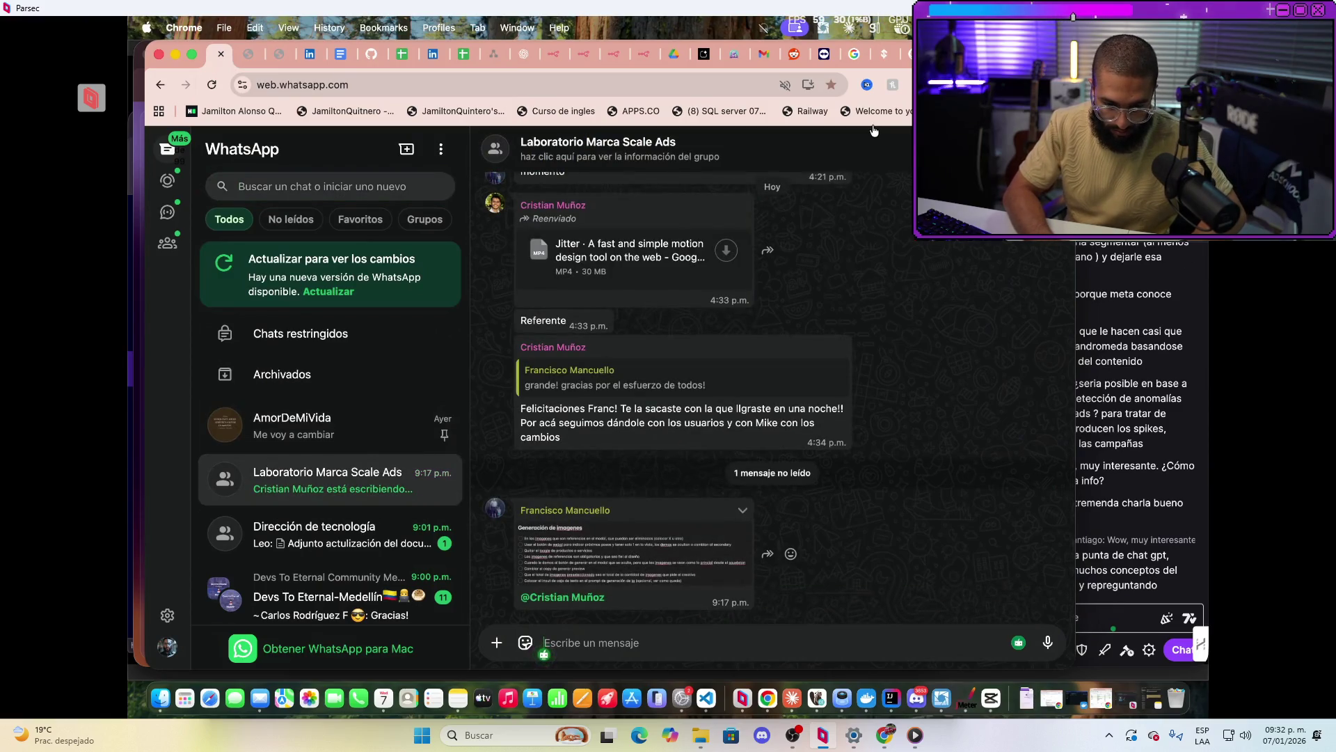
{"action": "left_click", "coordinate": [632, 553]}
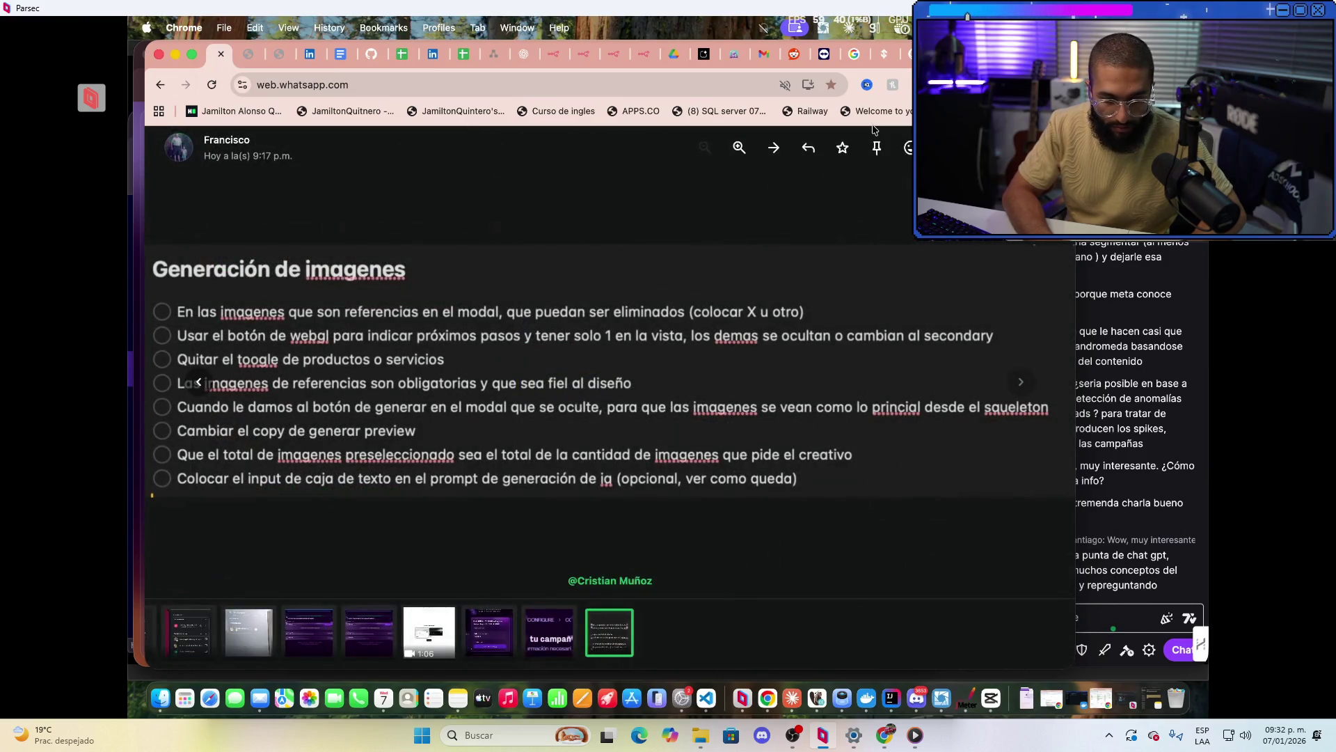
{"action": "key", "text": "Escape"}
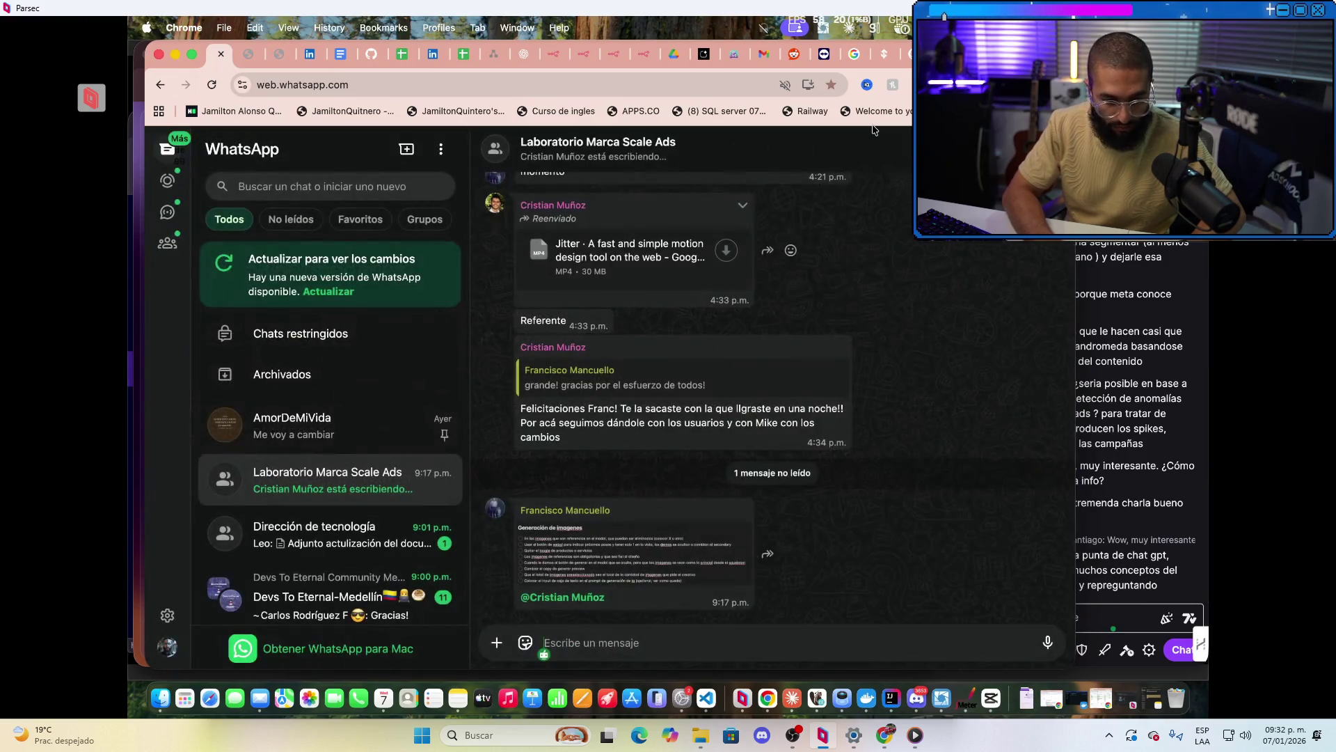
{"action": "scroll", "coordinate": [331, 476], "scroll_direction": "down", "scroll_amount": 3}
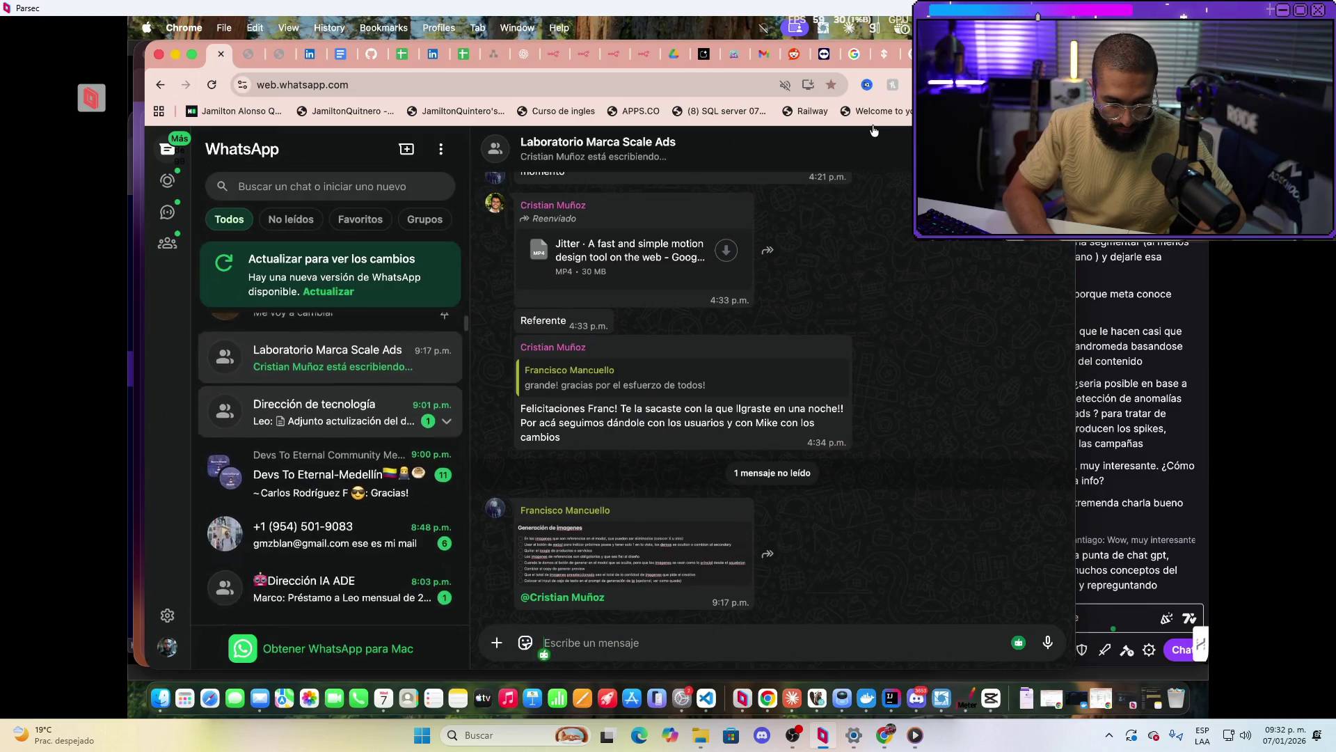
Look at the Dirección IA ADE group, then open the private one-to-one chat
{"action": "left_click", "coordinate": [331, 477]}
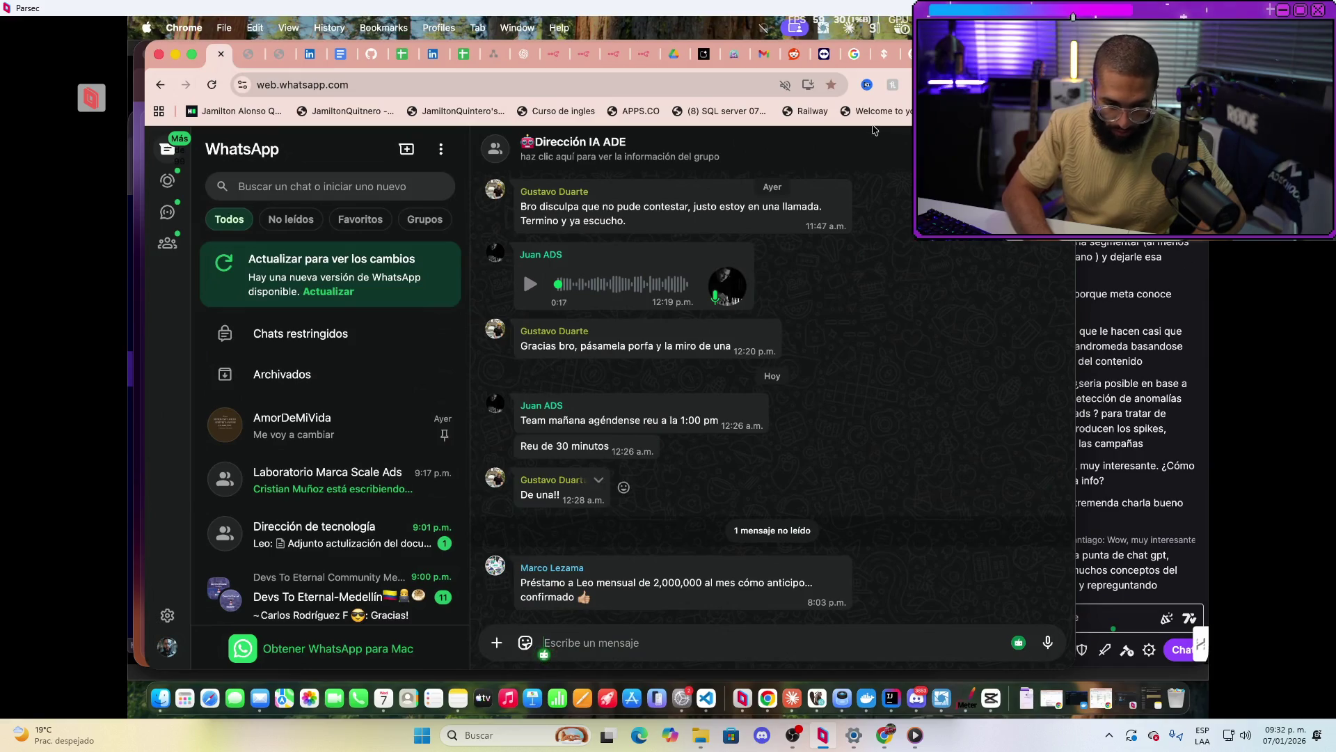
{"action": "left_click", "coordinate": [330, 425]}
{"action": "scroll", "coordinate": [330, 436], "scroll_direction": "down", "scroll_amount": 3}
{"action": "scroll", "coordinate": [331, 458], "scroll_direction": "up", "scroll_amount": 5}
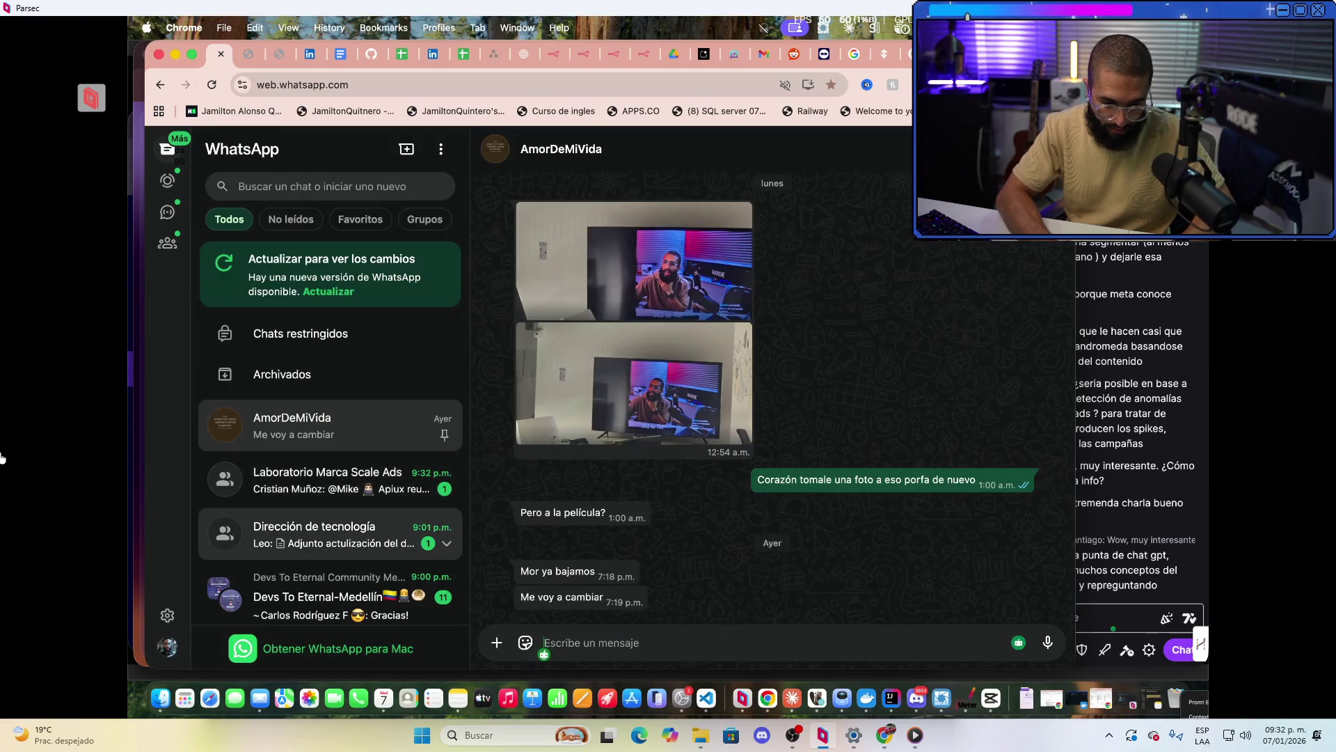
Scroll further down the WhatsApp chat list
{"action": "scroll", "coordinate": [330, 529], "scroll_direction": "down", "scroll_amount": 3}
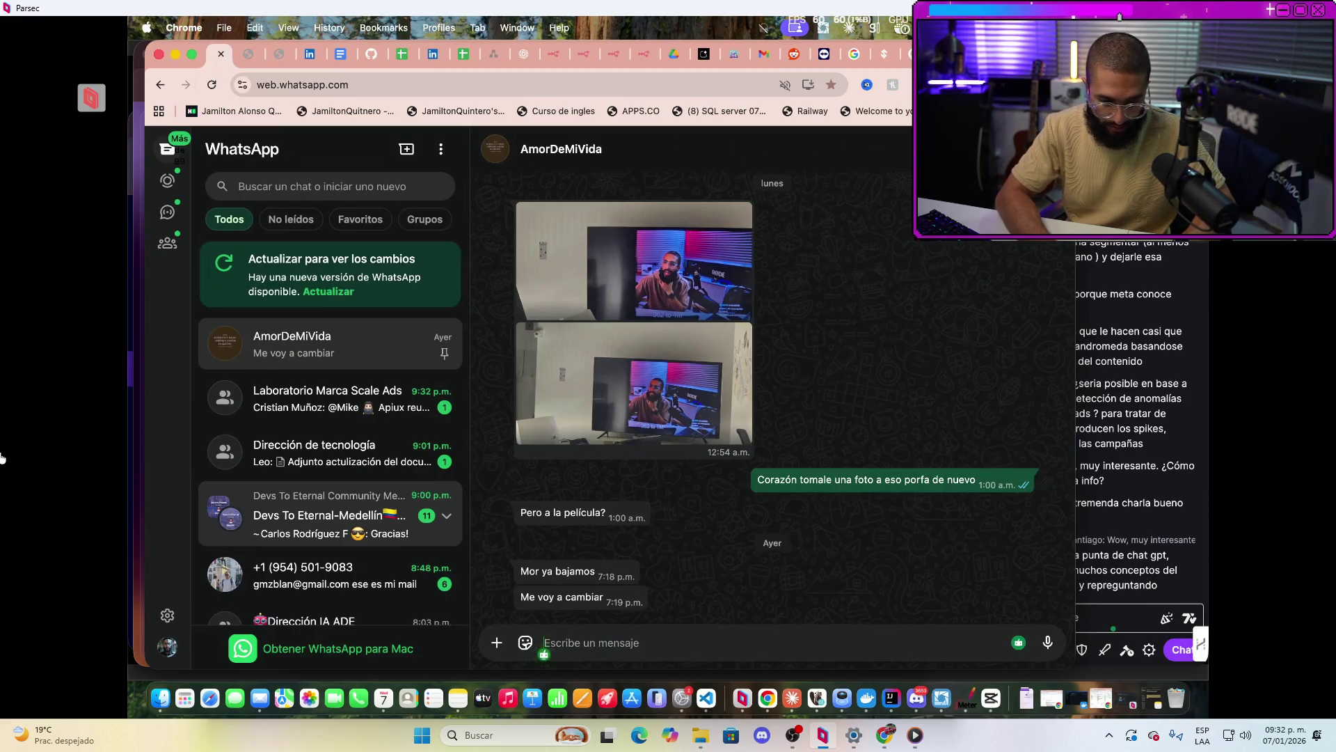
{"action": "scroll", "coordinate": [331, 480], "scroll_direction": "down", "scroll_amount": 10}
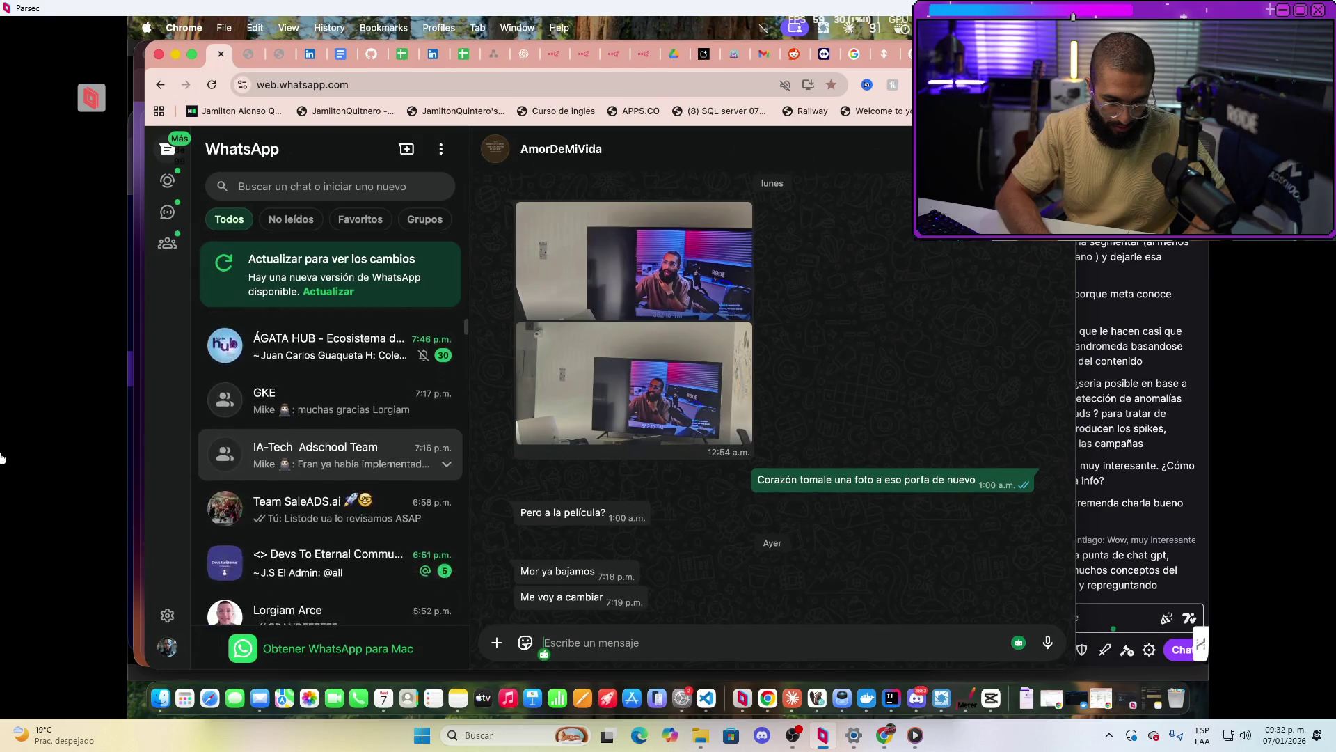
{"action": "scroll", "coordinate": [331, 534], "scroll_direction": "down", "scroll_amount": 3}
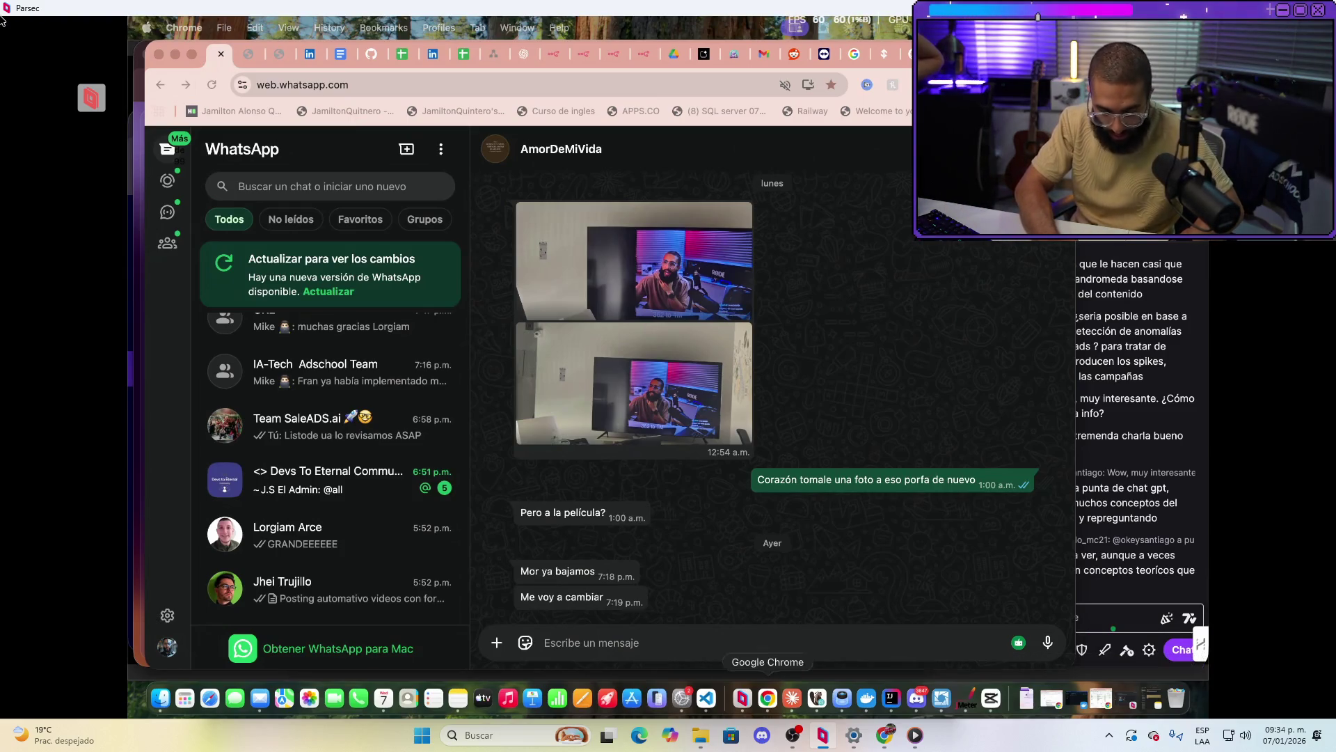
Launch the Lens app through a Spotlight search for 'lens'
{"action": "key", "text": "super+space"}
{"action": "type", "text": "lens"}
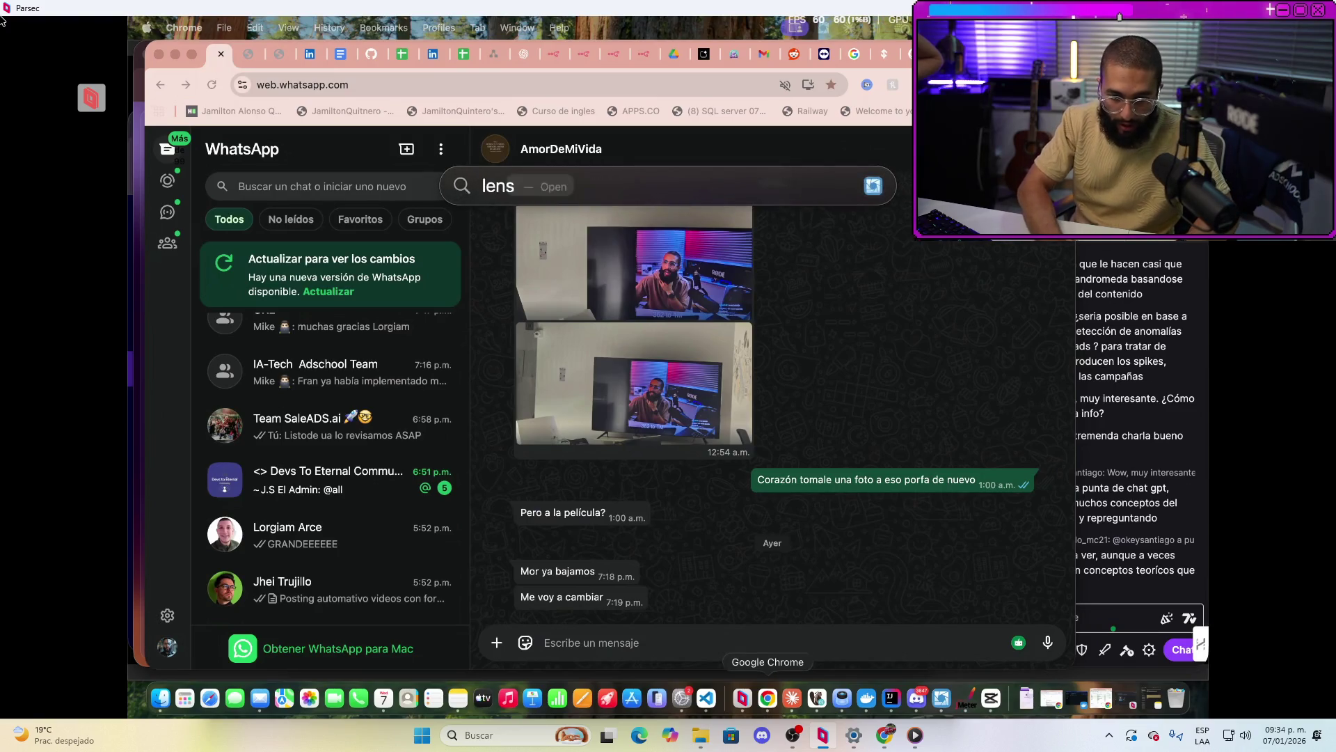
{"action": "key", "text": "BackSpace"}
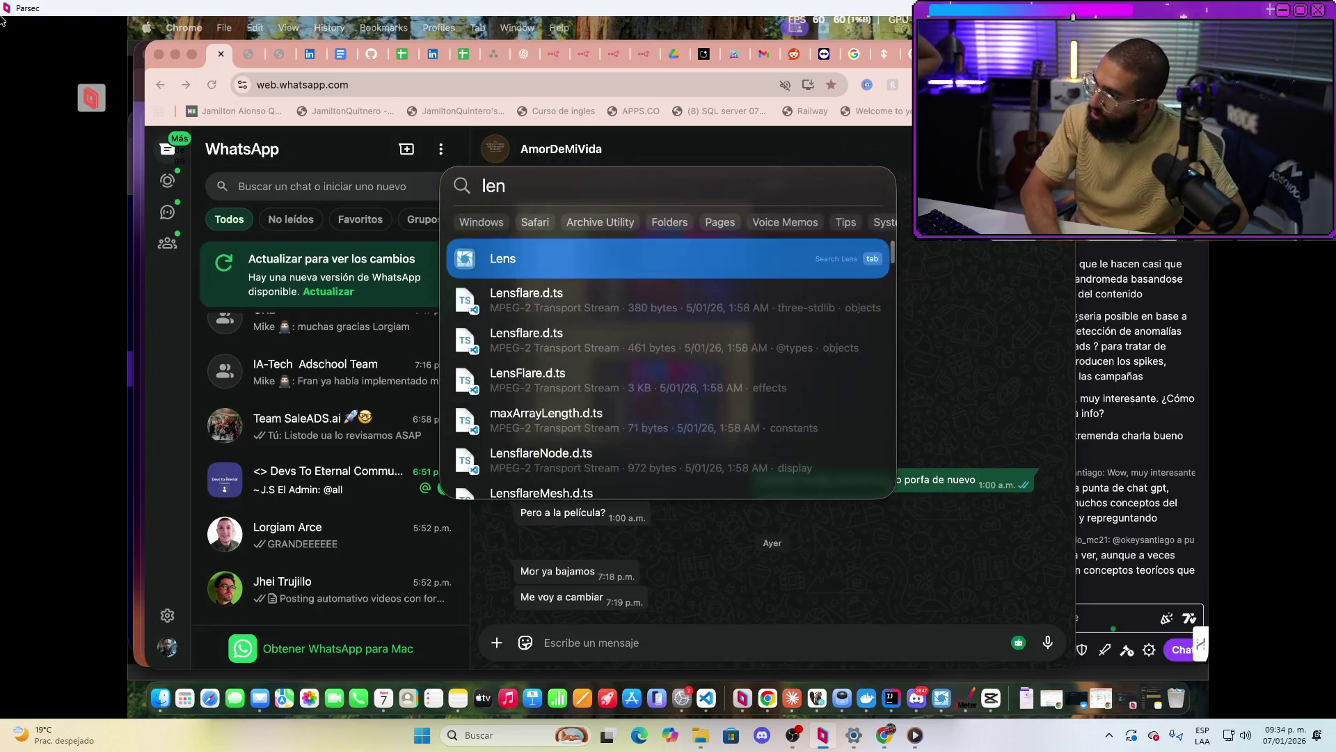
{"action": "key", "text": "Return"}
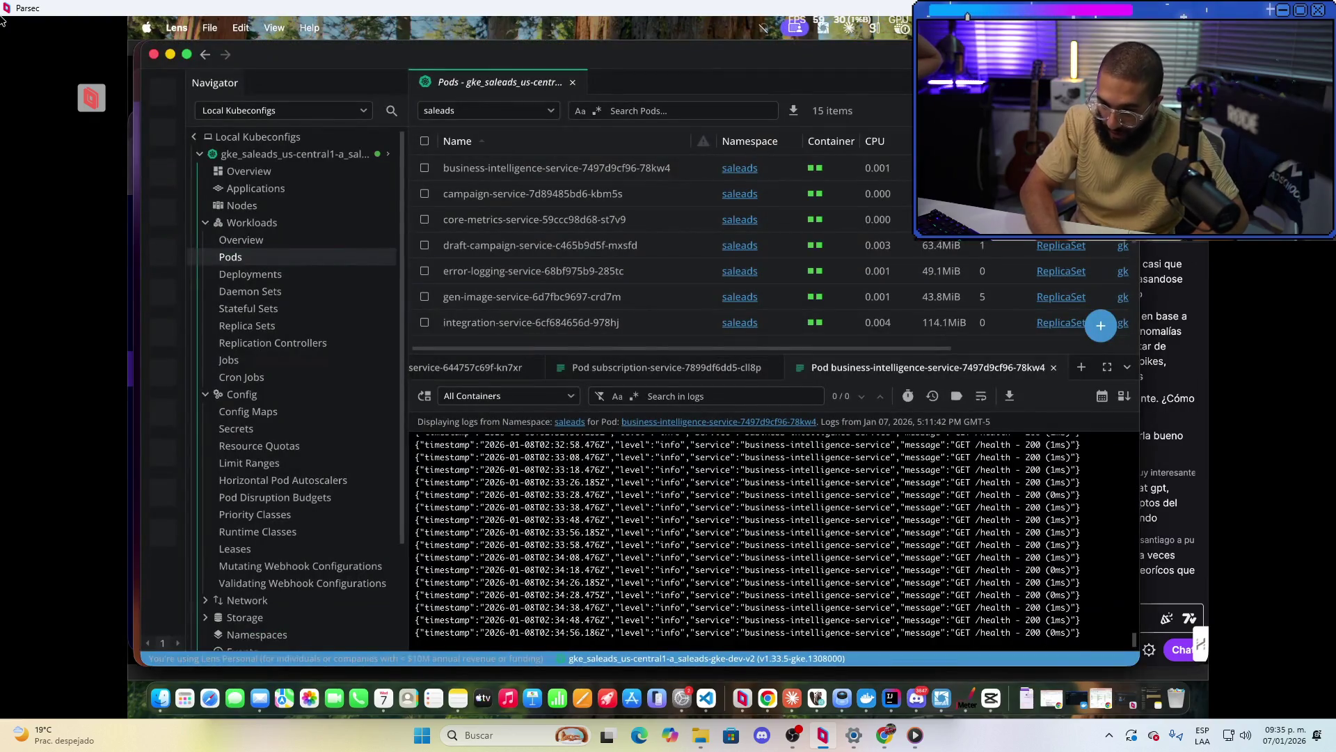
{"action": "scroll", "coordinate": [773, 557], "scroll_direction": "up", "scroll_amount": 10}
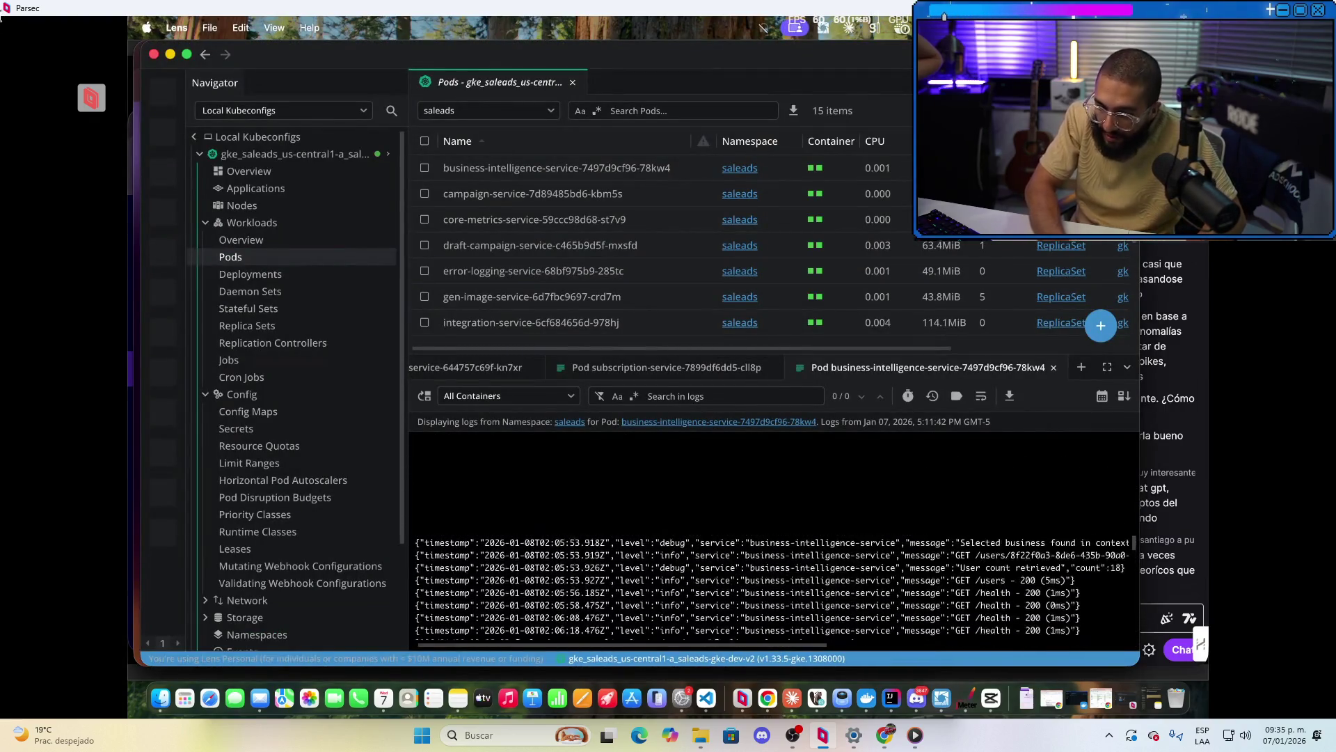
{"action": "scroll", "coordinate": [773, 549], "scroll_direction": "up", "scroll_amount": 5}
{"action": "scroll", "coordinate": [772, 549], "scroll_direction": "up", "scroll_amount": 3}
{"action": "scroll", "coordinate": [773, 543], "scroll_direction": "up", "scroll_amount": 5}
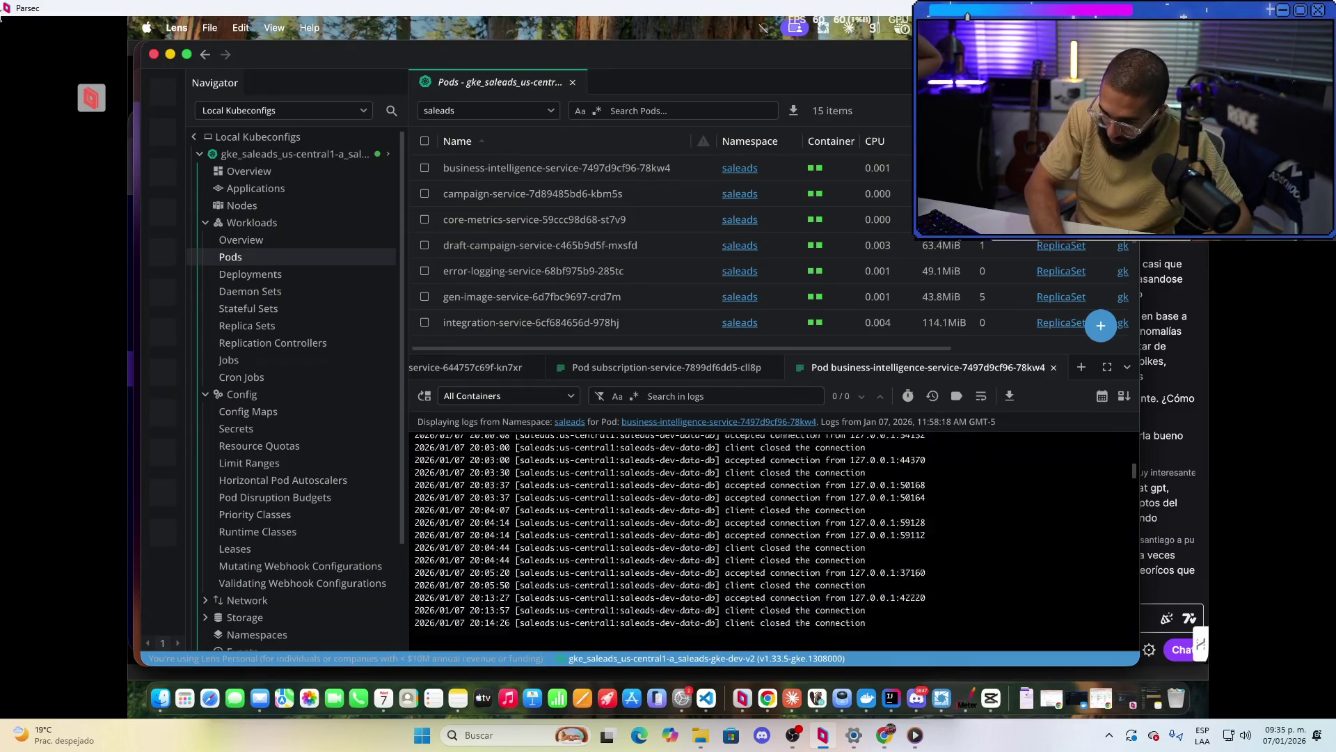
{"action": "scroll", "coordinate": [772, 528], "scroll_direction": "down", "scroll_amount": 5}
{"action": "scroll", "coordinate": [772, 515], "scroll_direction": "down", "scroll_amount": 5}
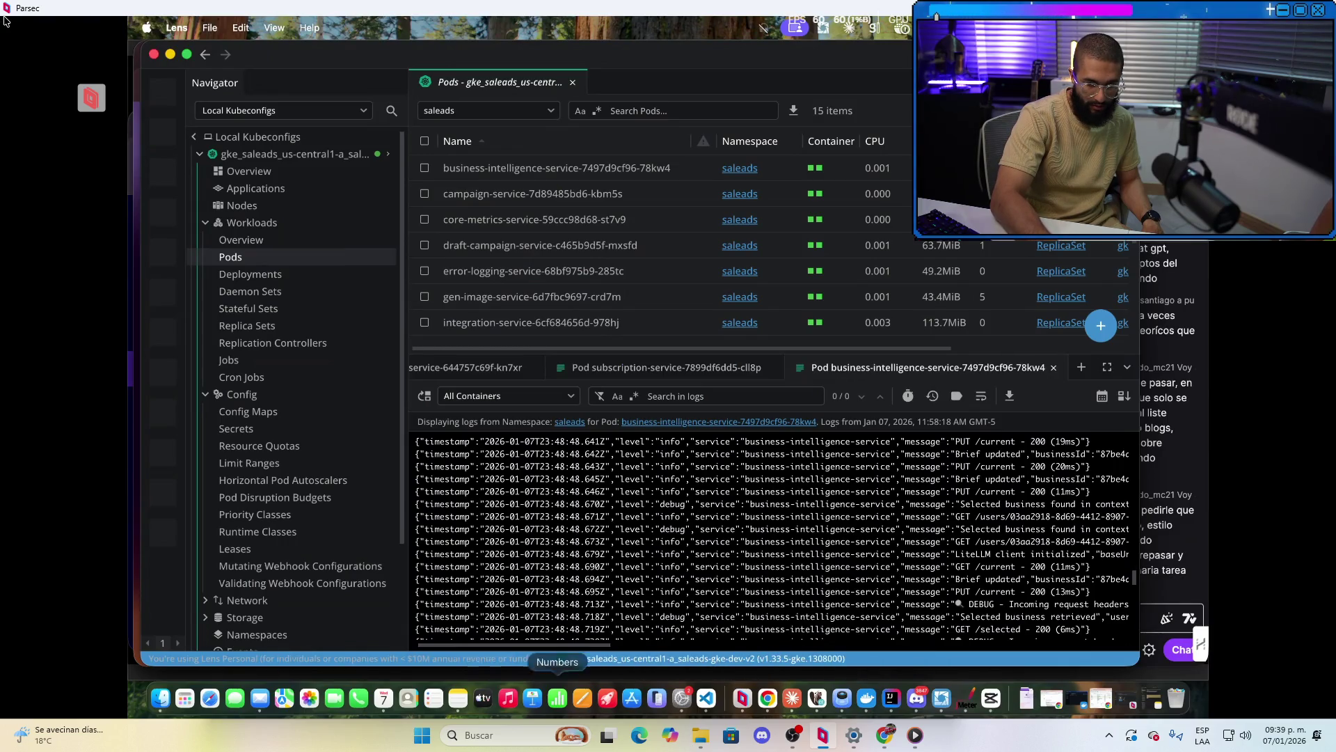
Bring Chrome with the private WhatsApp conversation back in front of Lens
{"action": "left_click", "coordinate": [767, 698]}
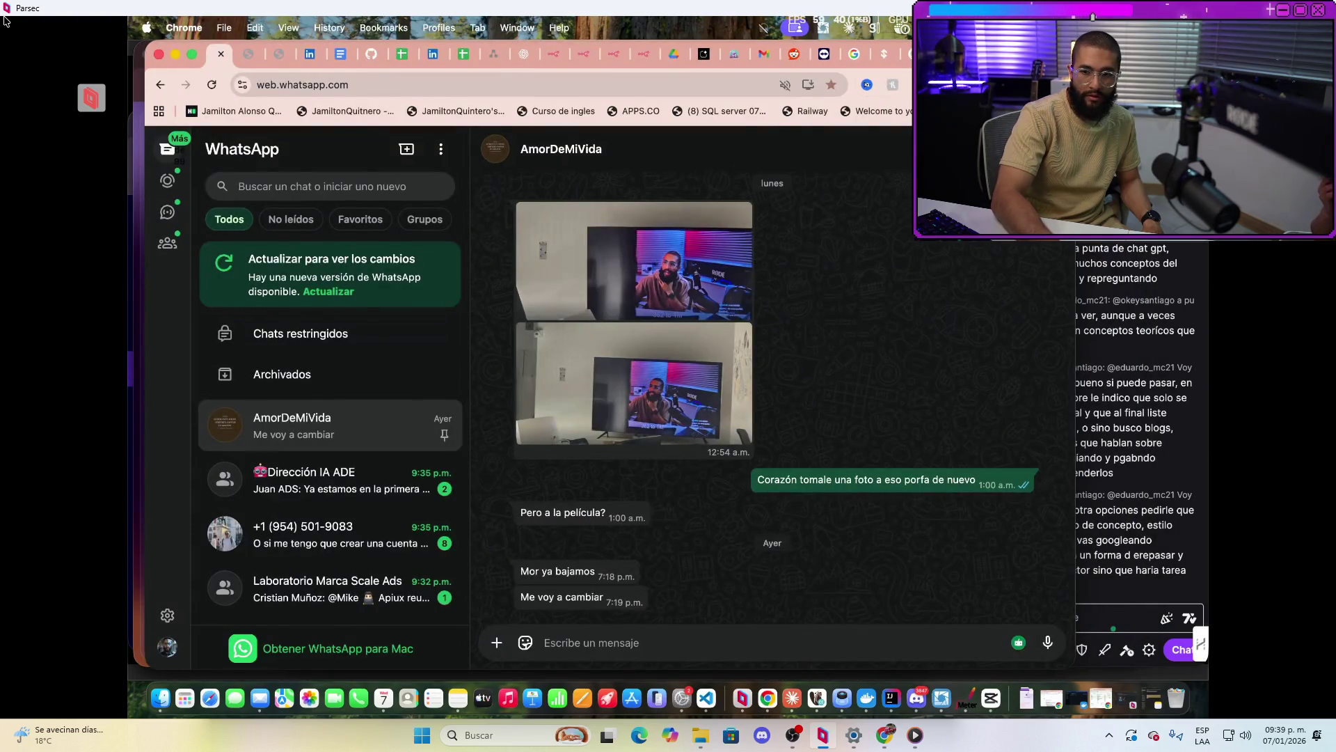
Bring Chrome forward and open SaleADS.ai's Connected Accounts page in another browser profile
{"action": "left_click", "coordinate": [1114, 617]}
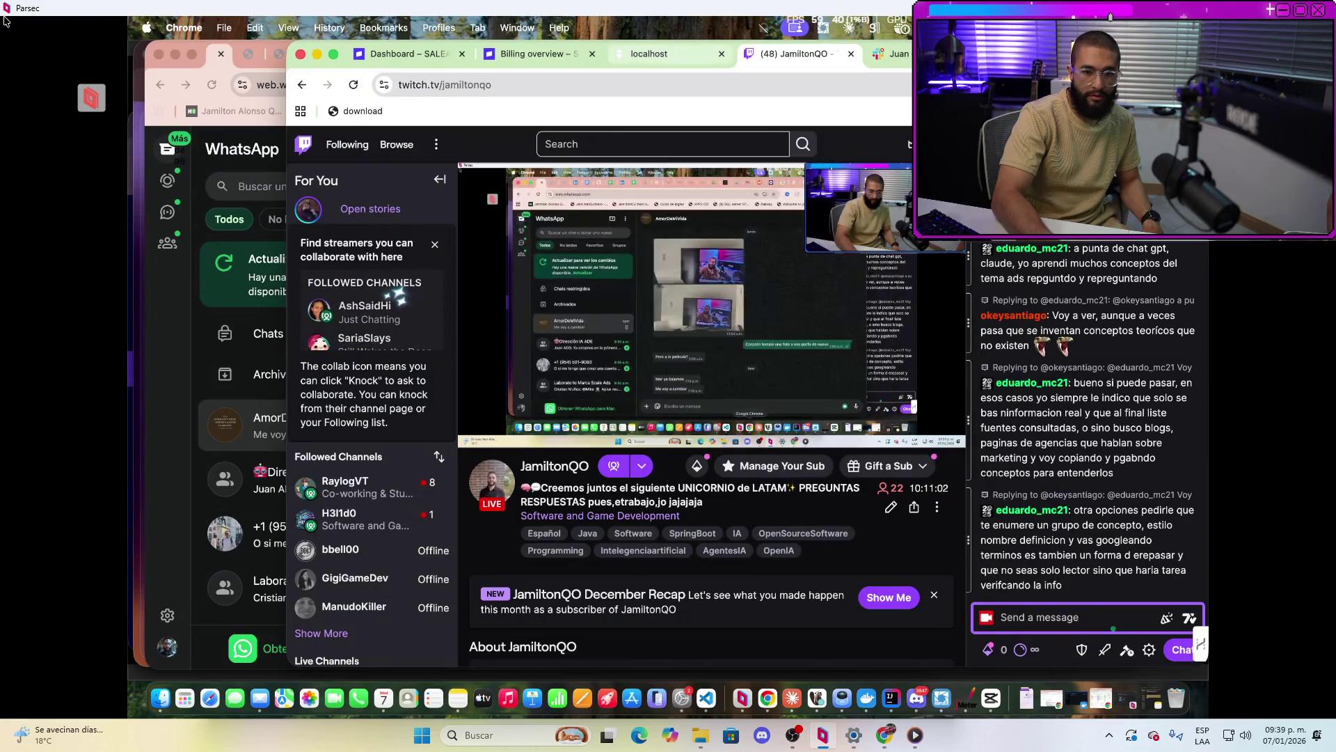
{"action": "key", "text": "ctrl+shift+Tab"}
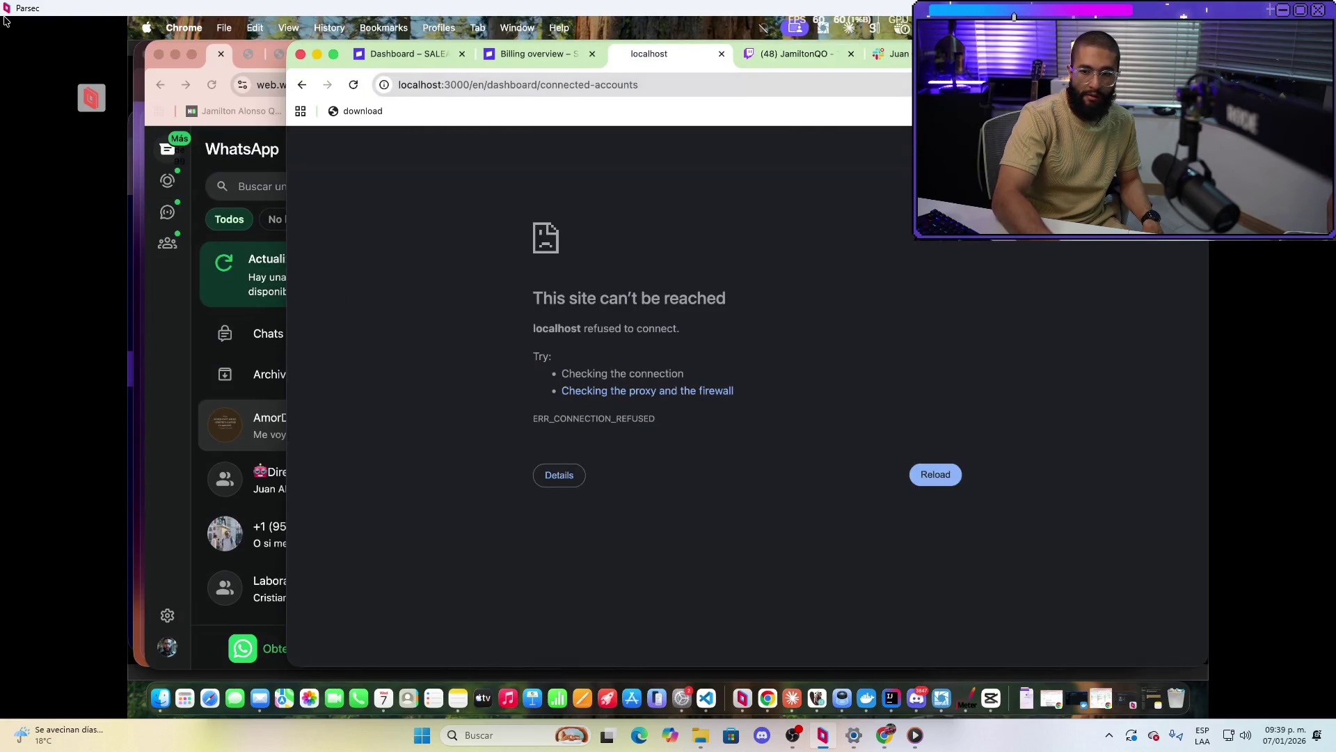
{"action": "left_click", "coordinate": [1183, 84]}
{"action": "left_click", "coordinate": [1057, 370]}
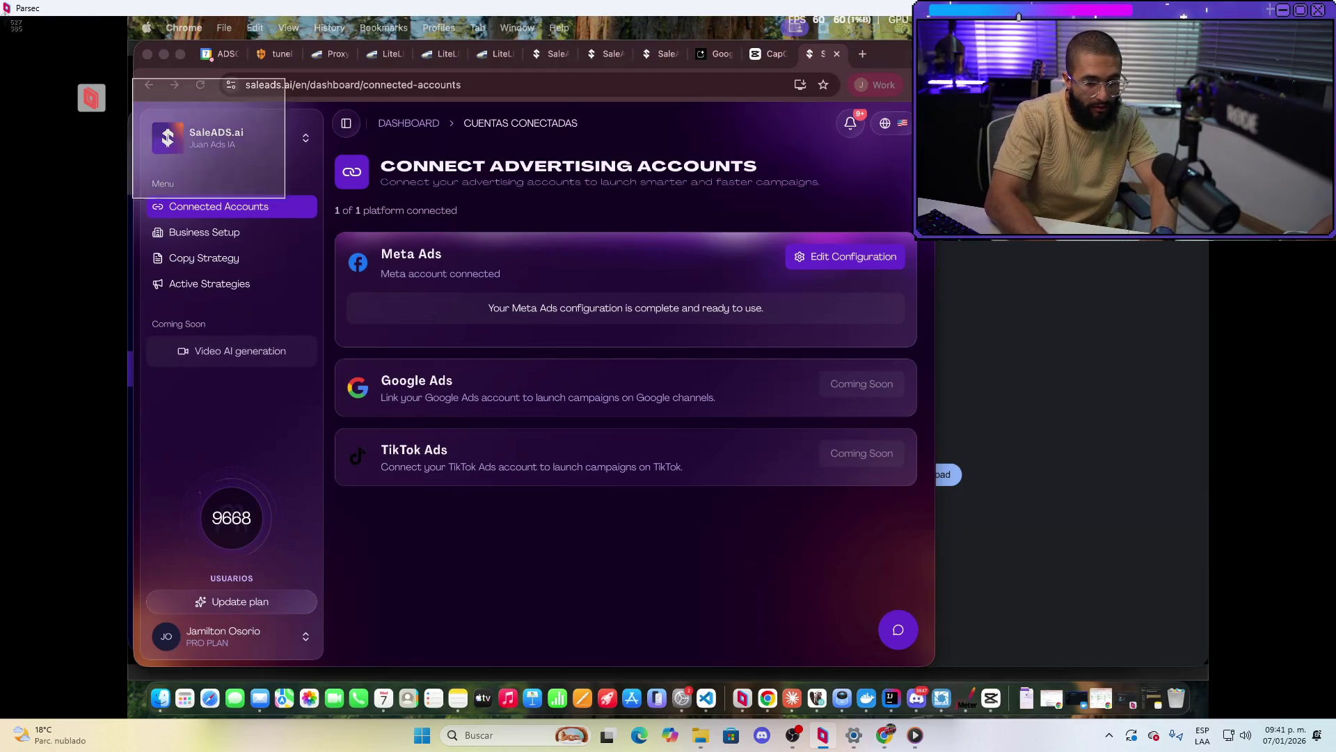
Take a screenshot of the Connected Accounts page showing Meta Ads connected
{"action": "key", "text": "super+shift+3"}
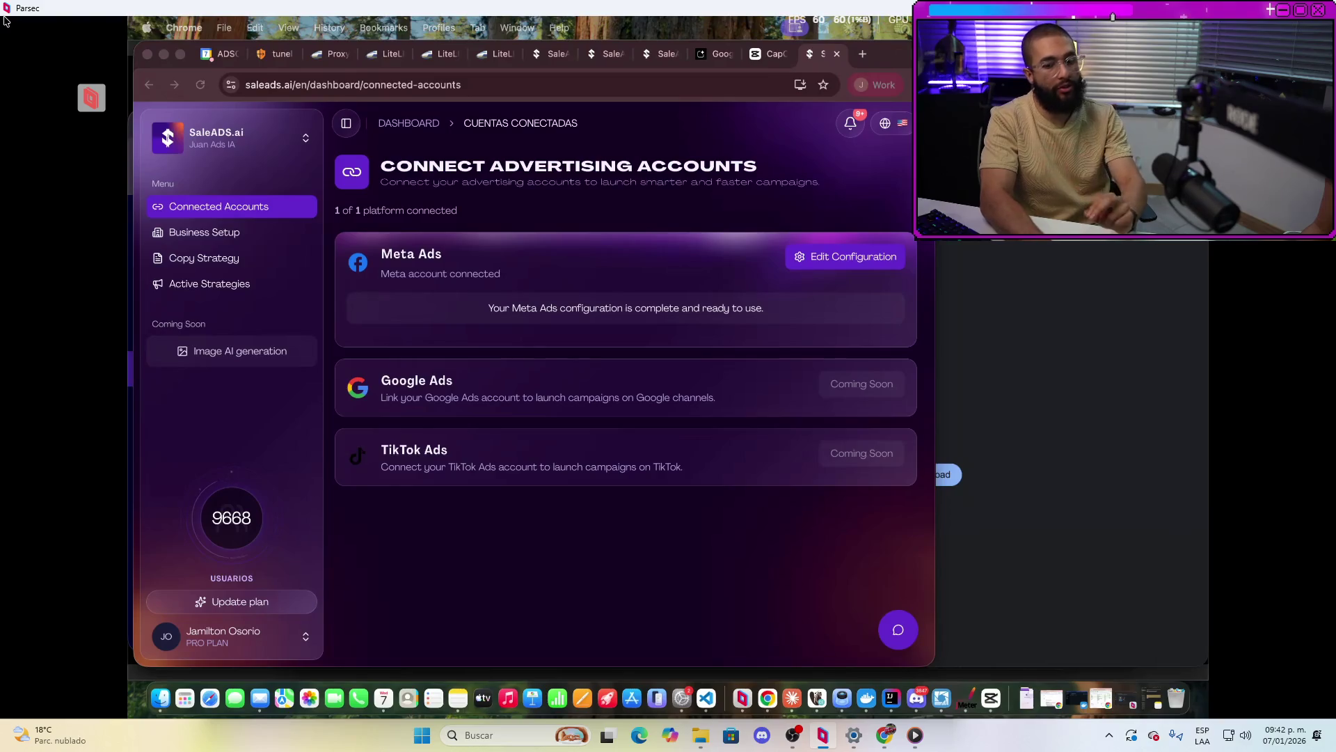
Open the Meta Ads configuration, then move on to the Business Setup page
{"action": "left_click", "coordinate": [845, 256]}
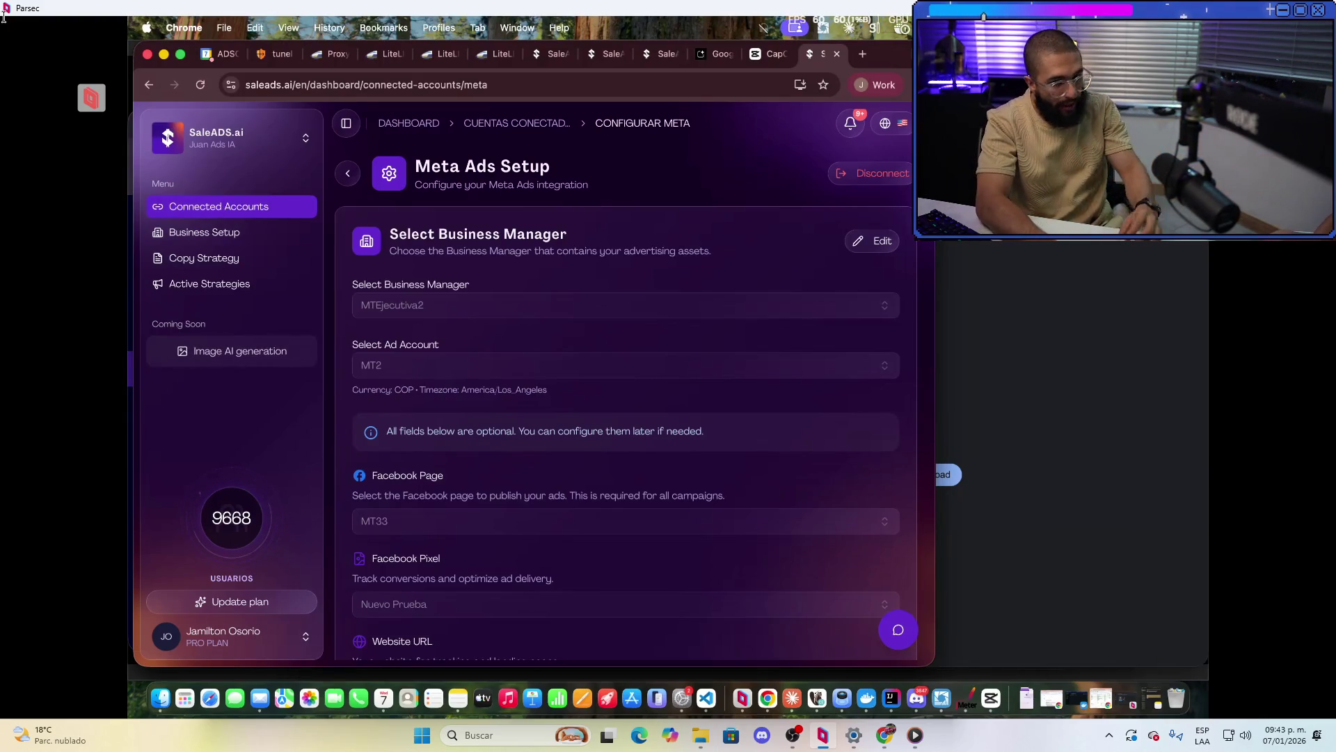
{"action": "left_click", "coordinate": [204, 232]}
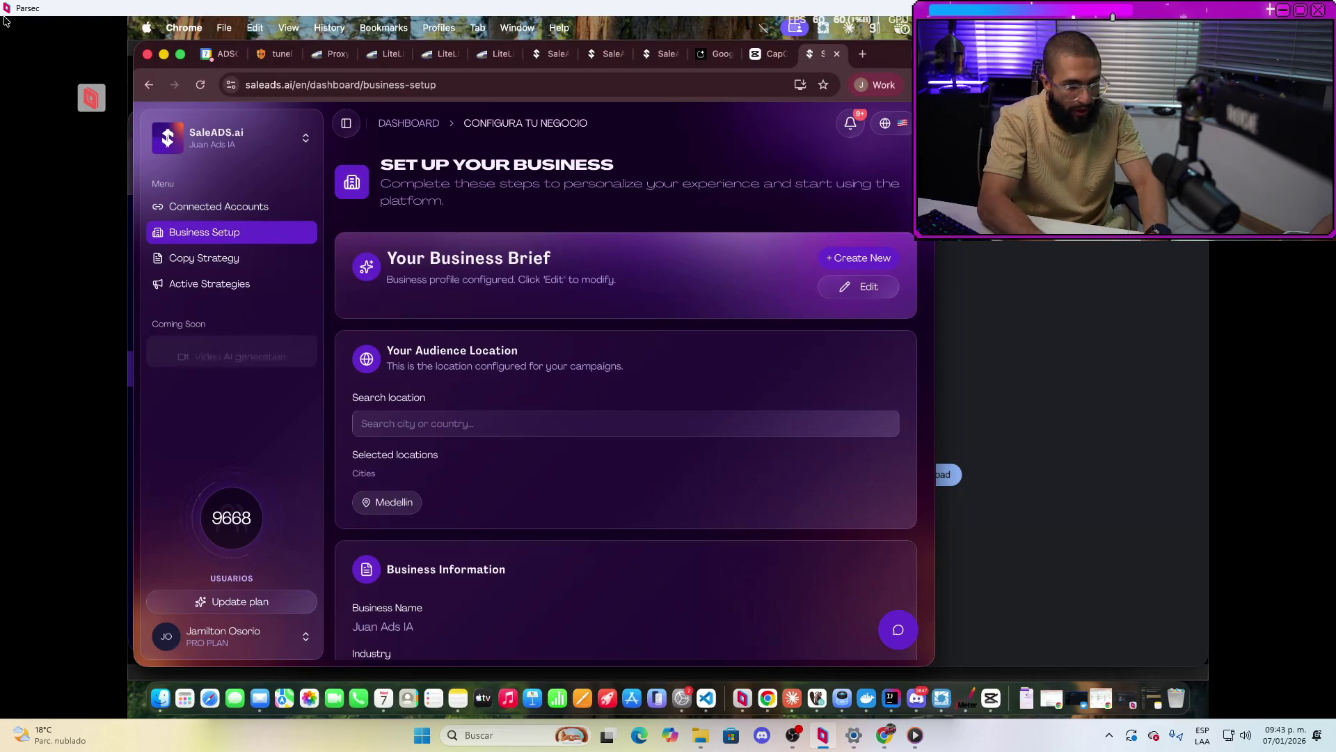
Return to Connected Accounts, reopen the Meta Ads configuration and unlock the business manager settings
{"action": "left_click", "coordinate": [219, 206]}
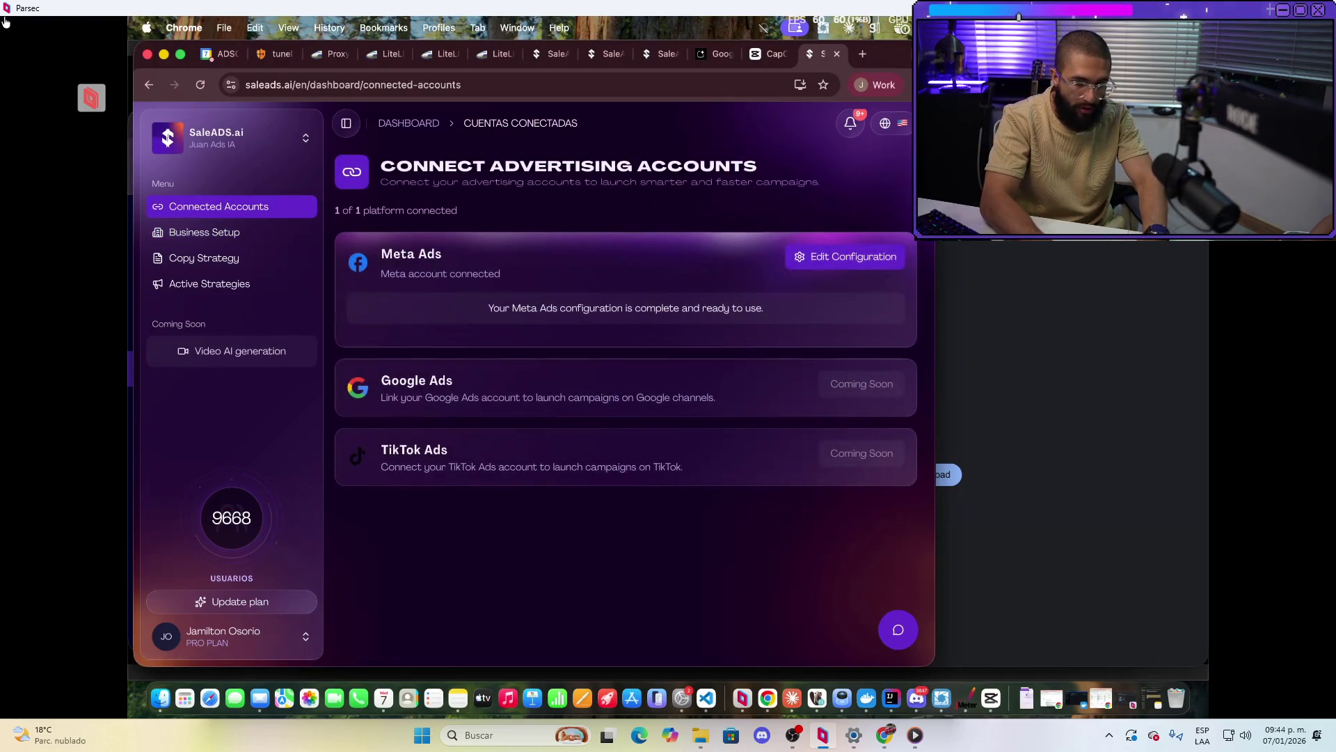
{"action": "left_click", "coordinate": [844, 258]}
{"action": "left_click", "coordinate": [871, 241]}
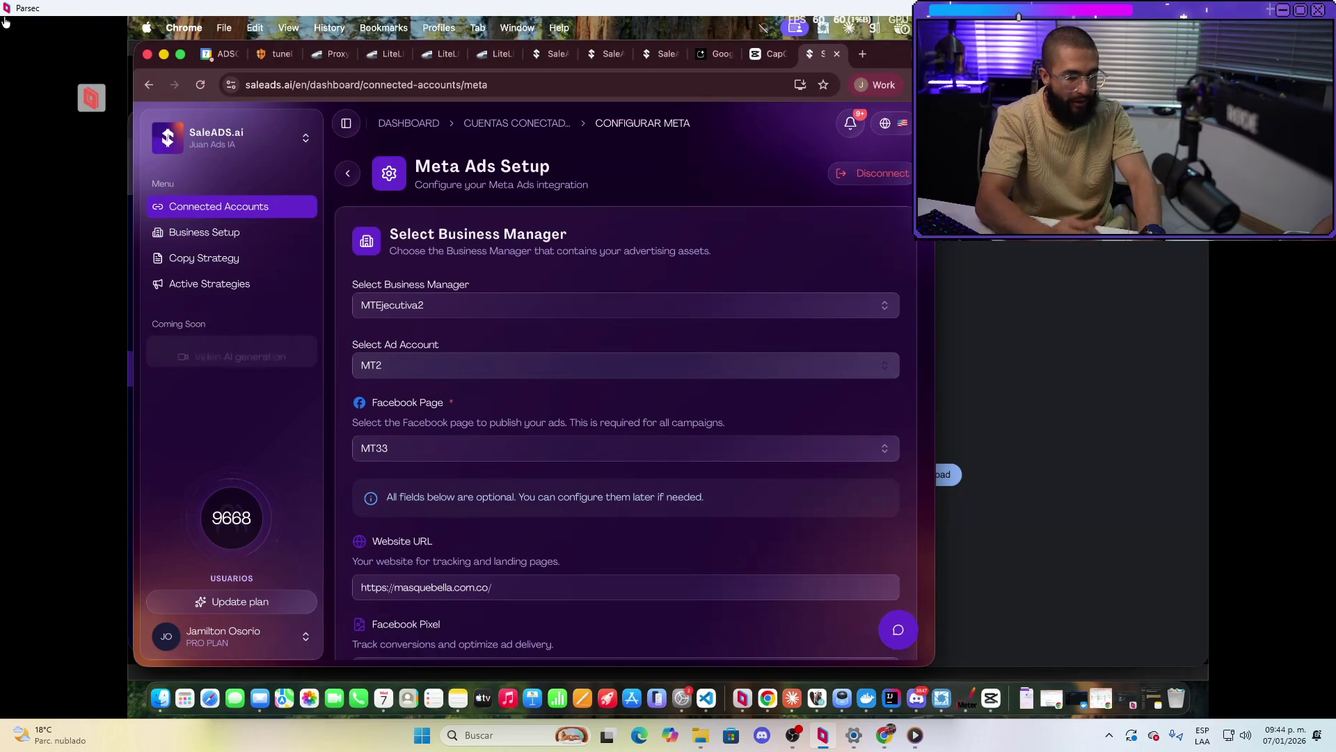
Select business manager Attraction by Mel and ad account Attraction EEUU publicitaria, then bring Claude forward
{"action": "left_click", "coordinate": [625, 365]}
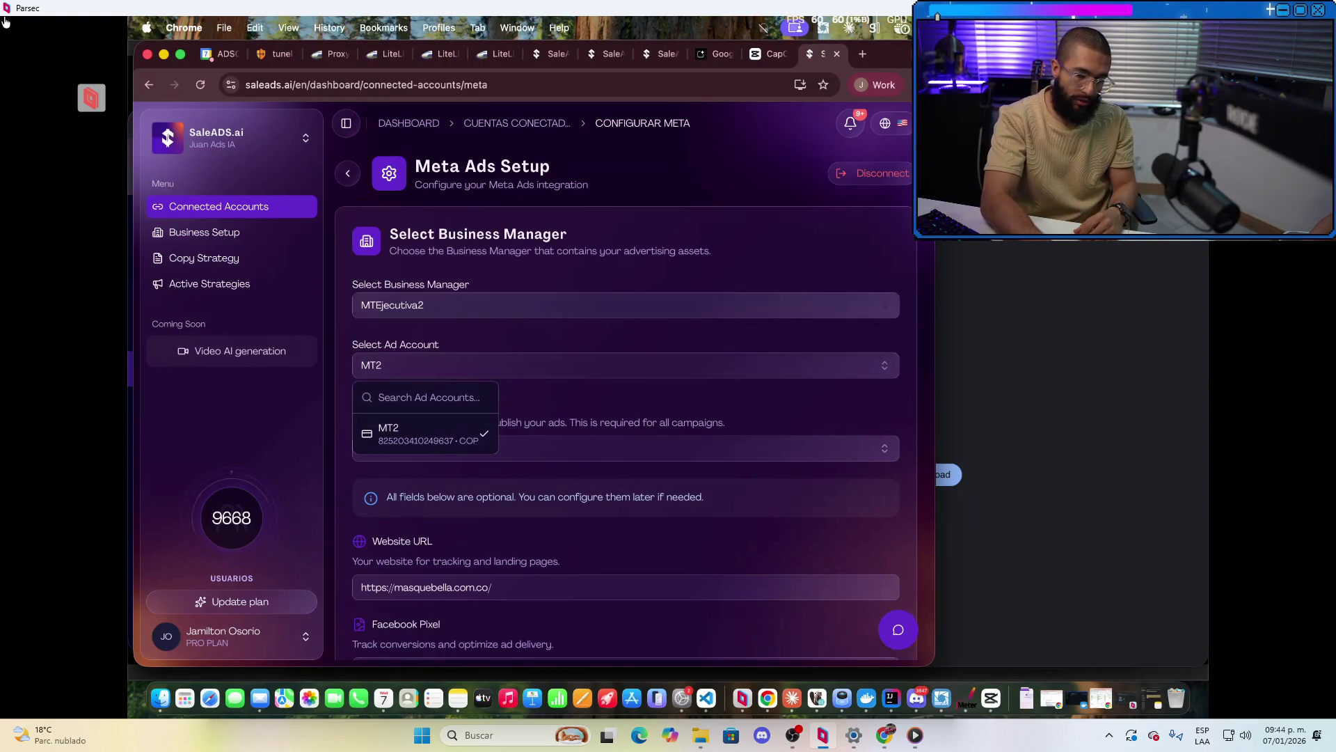
{"action": "left_click", "coordinate": [487, 305]}
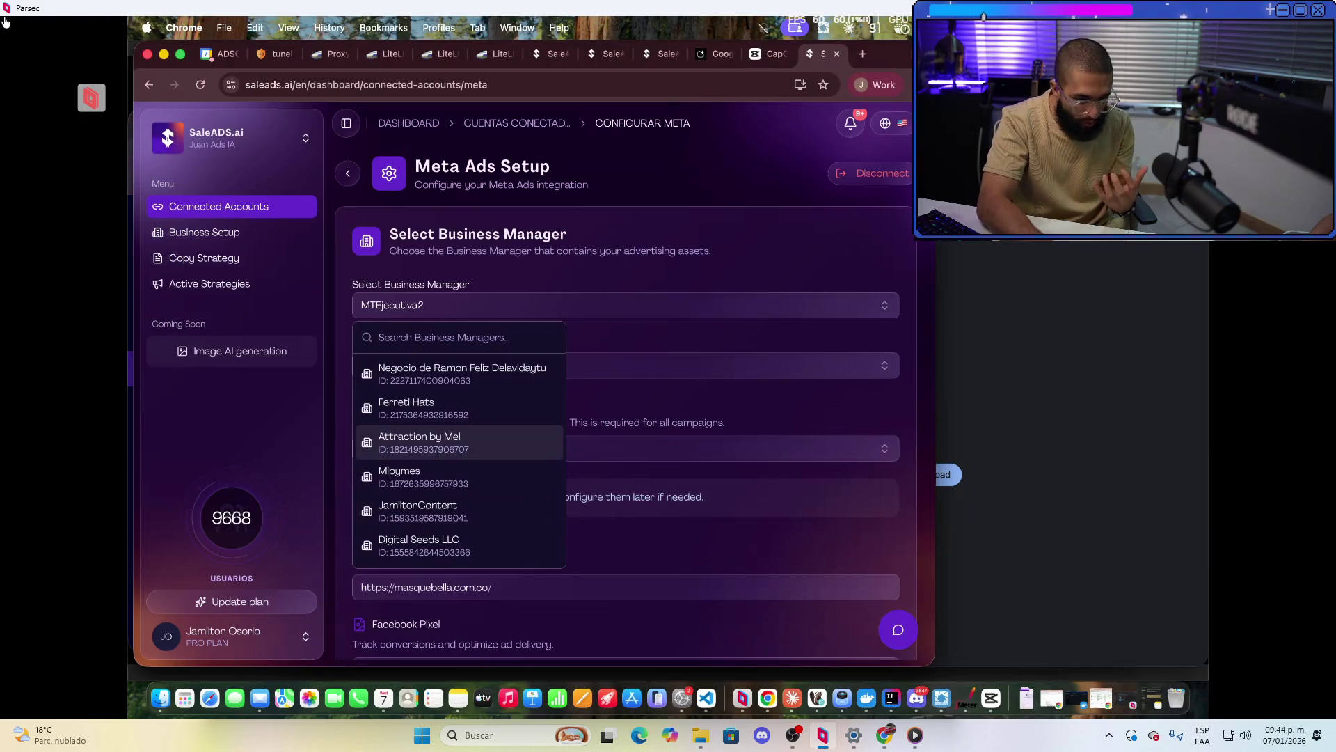
{"action": "left_click", "coordinate": [420, 442]}
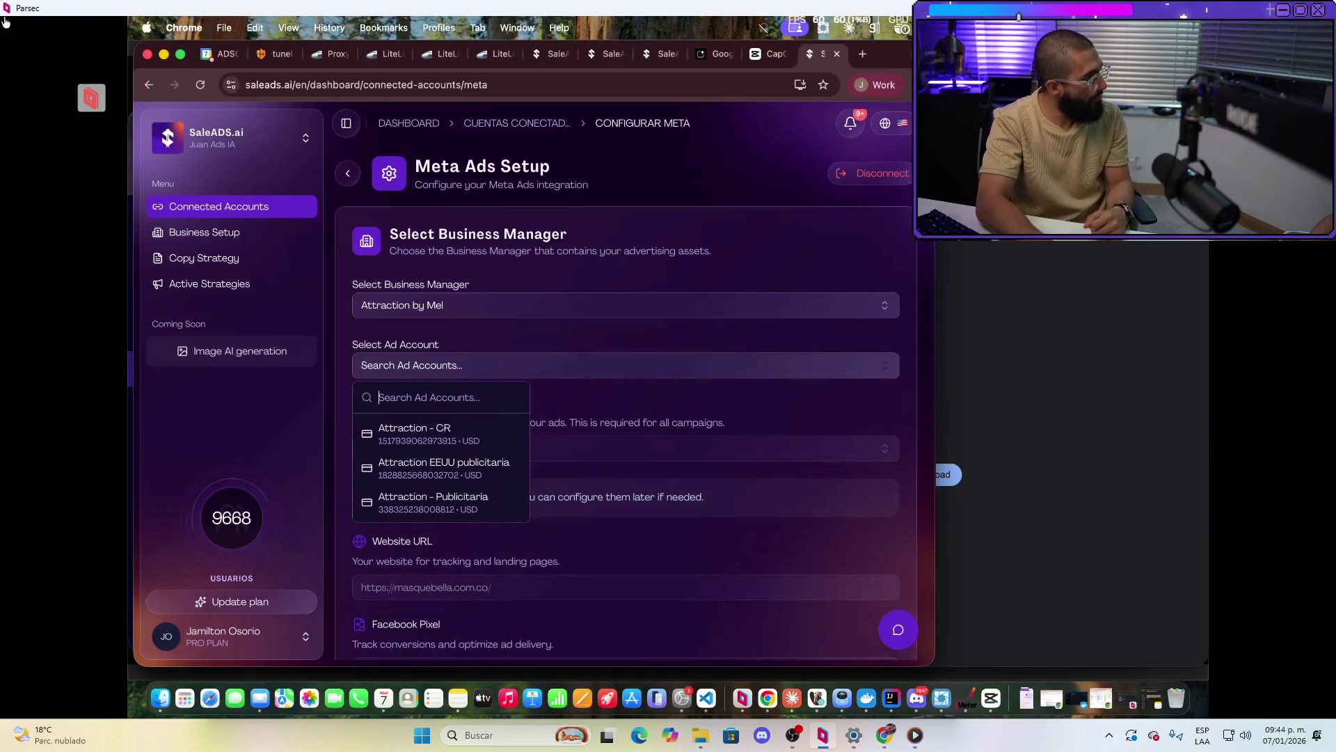
{"action": "left_click", "coordinate": [444, 467]}
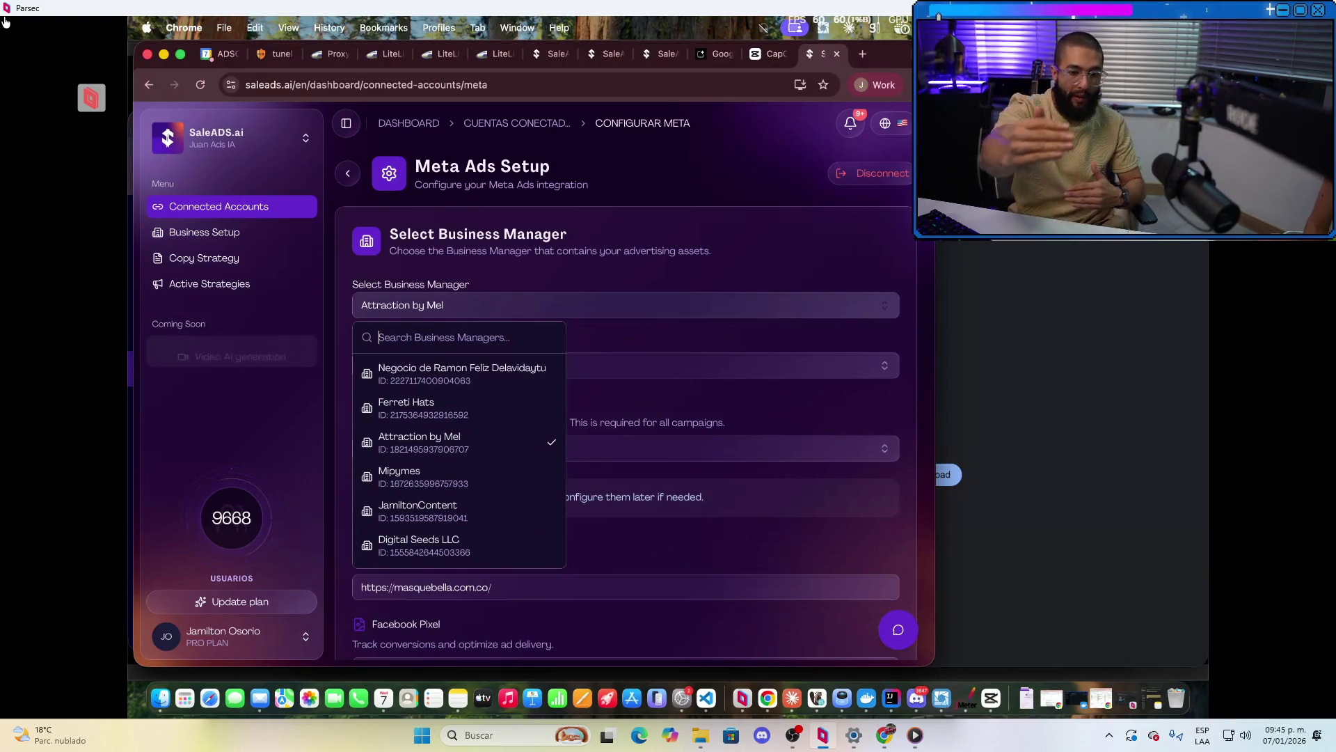
{"action": "left_click", "coordinate": [792, 698]}
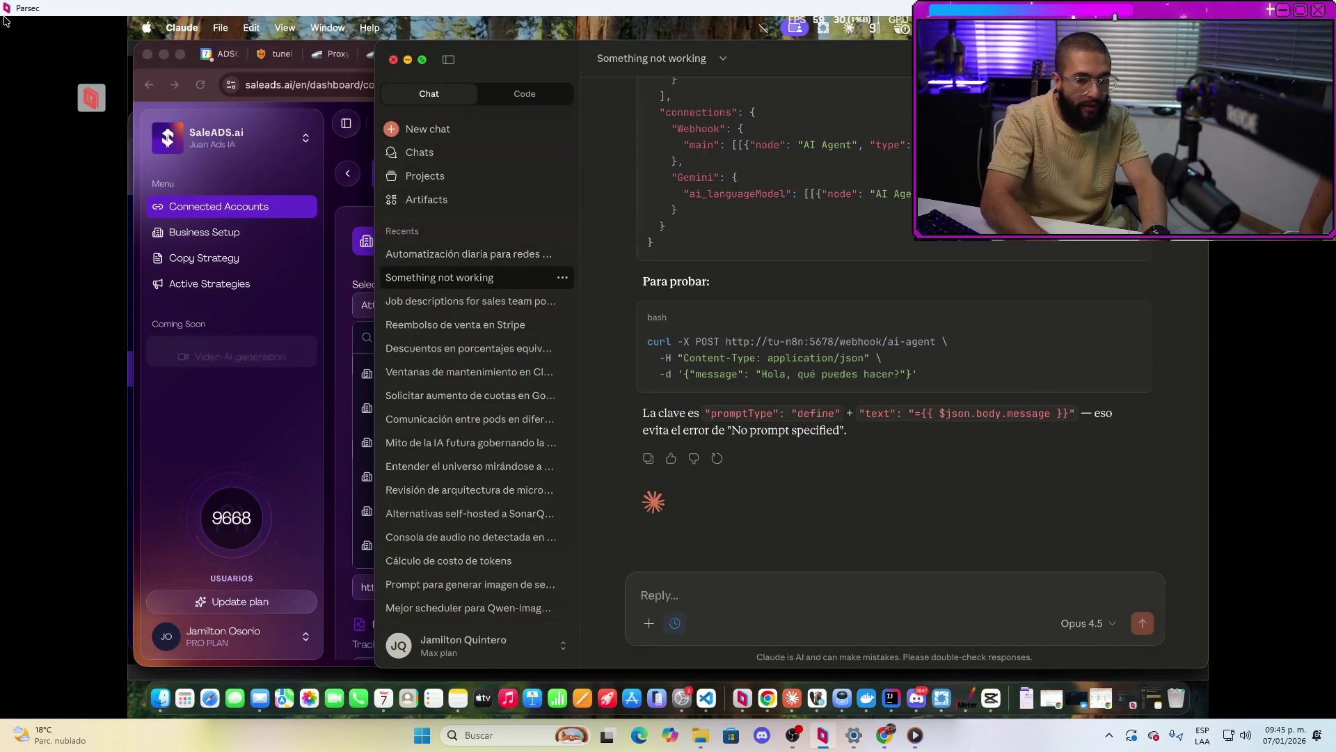
Minimize the Claude window with Cmd+M to reveal the SaleADS dashboard
{"action": "key", "text": "super+m"}
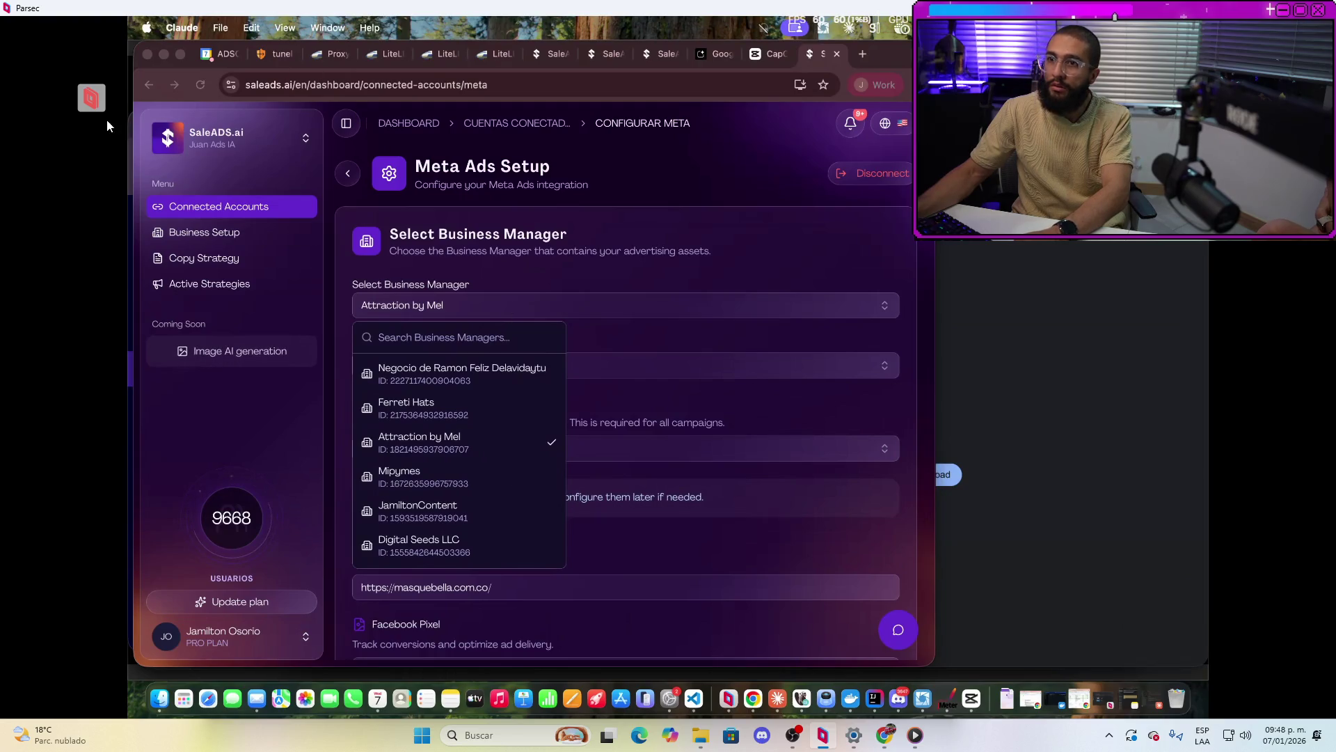
{"action": "left_click", "coordinate": [91, 97]}
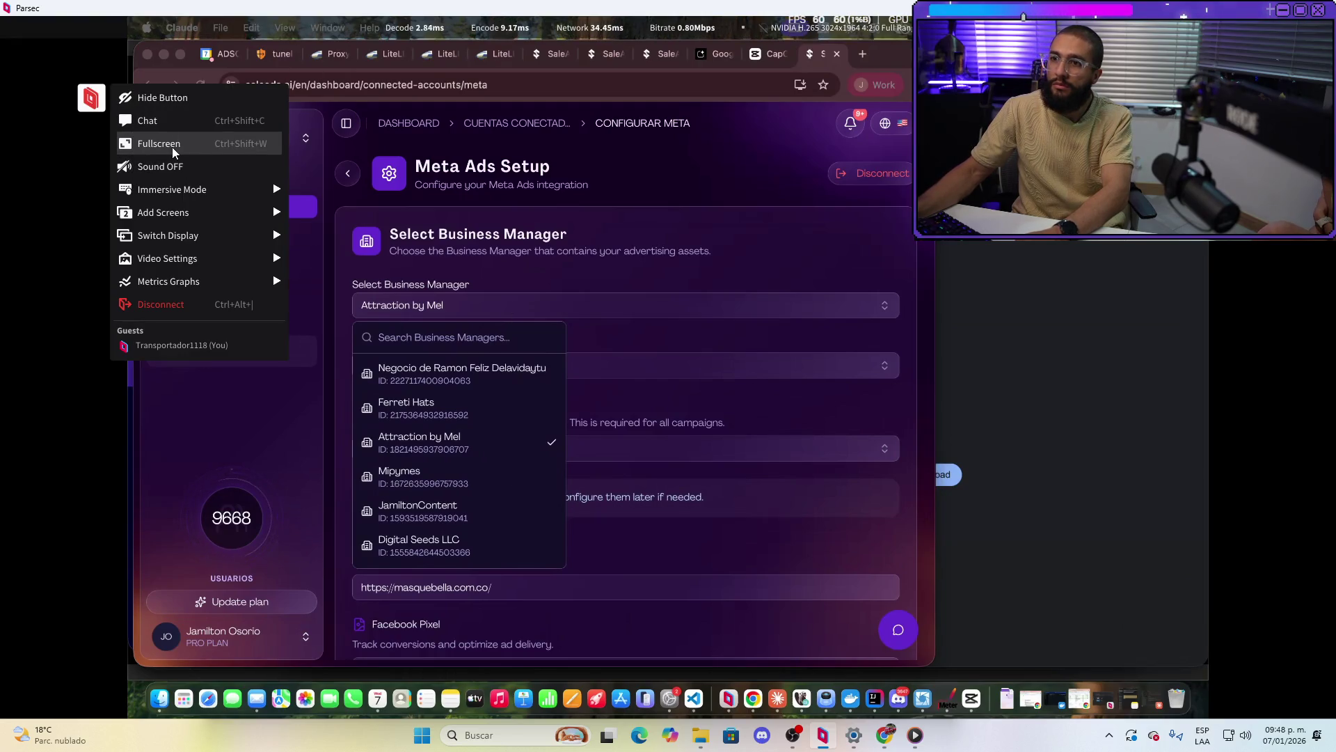
{"action": "left_click", "coordinate": [792, 735]}
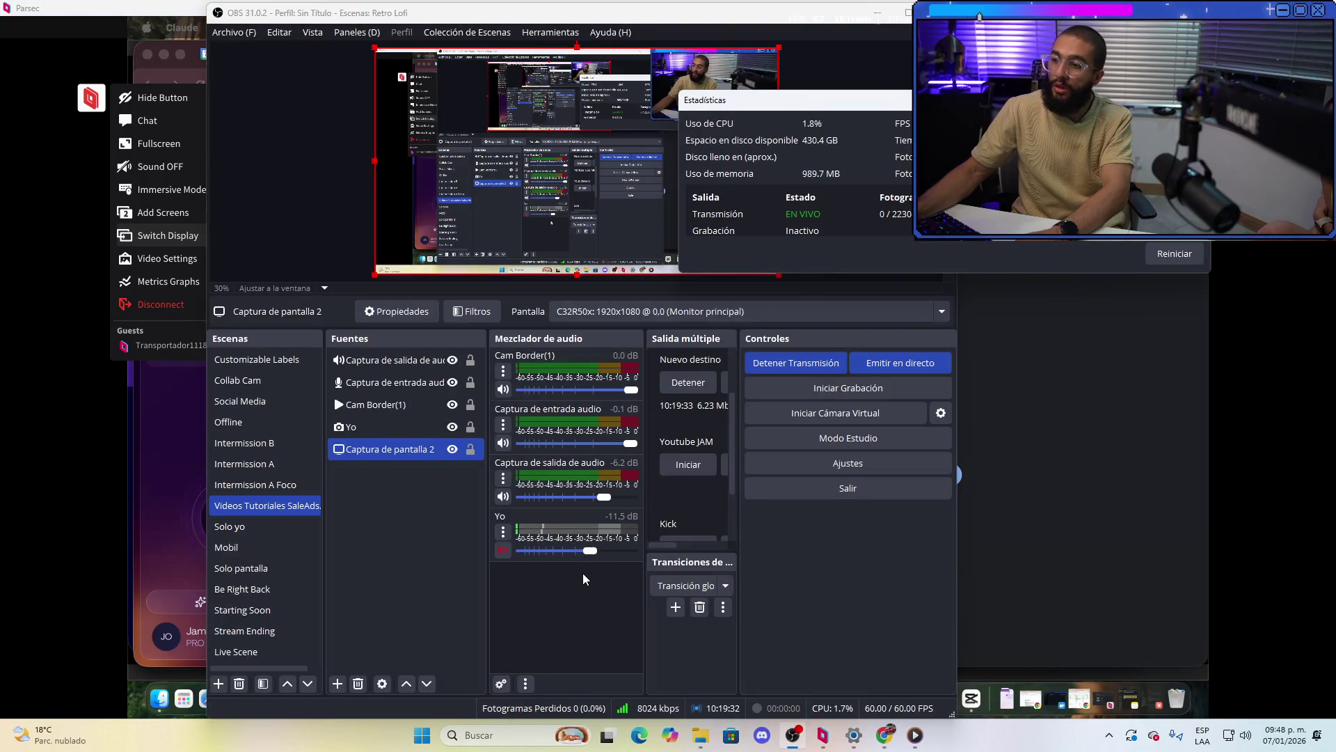
{"action": "left_click", "coordinate": [87, 455]}
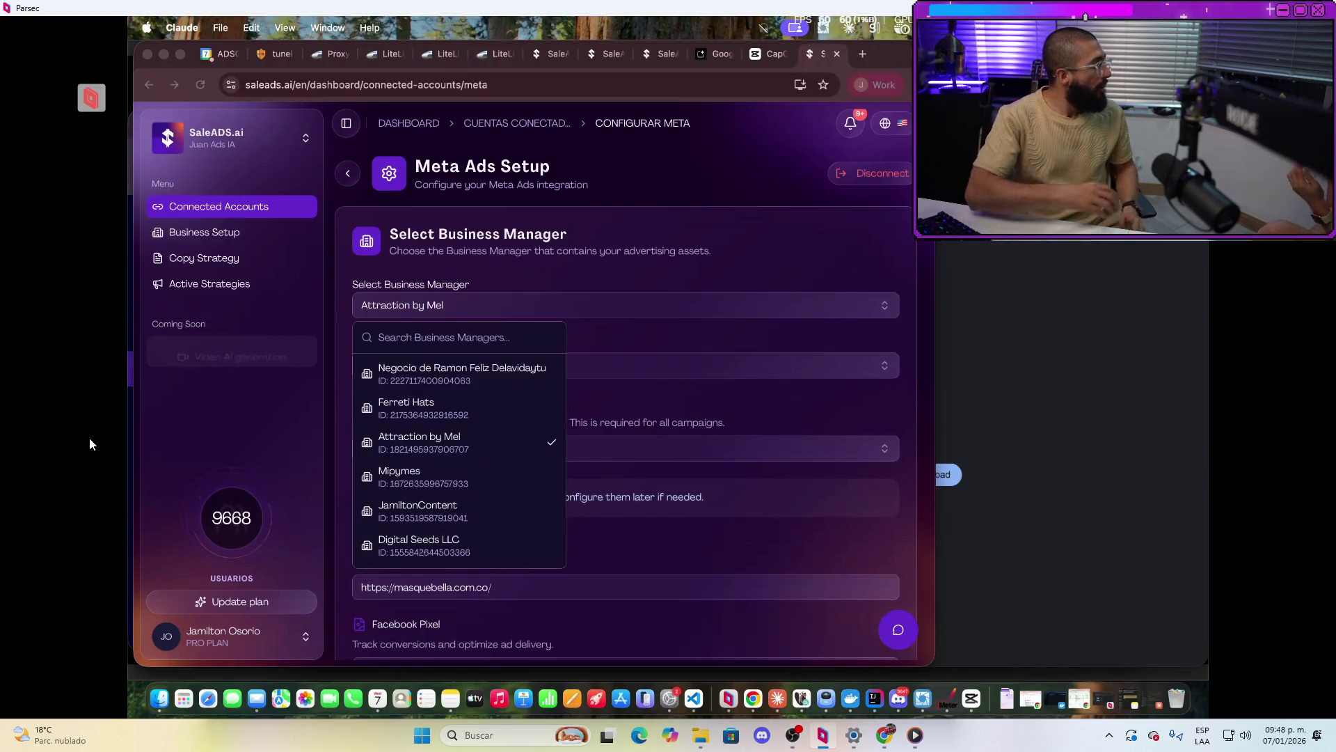